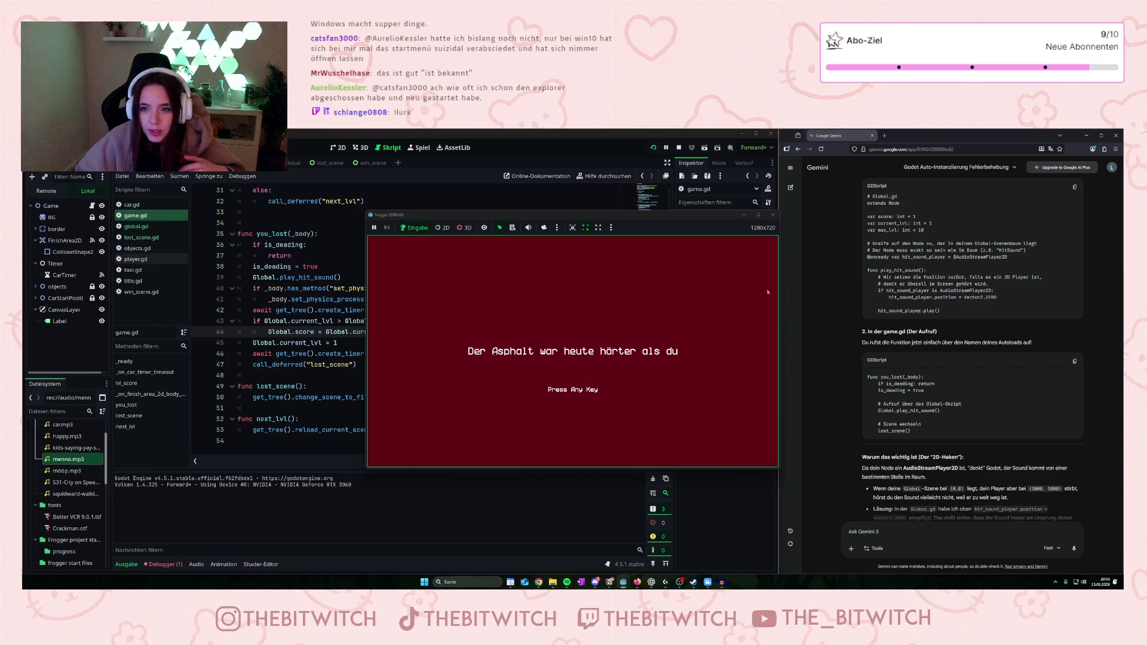
Restart the game test, hop the player with the arrow keys until a taxi hits it, then close the game.
{"action": "left_click", "coordinate": [773, 215]}
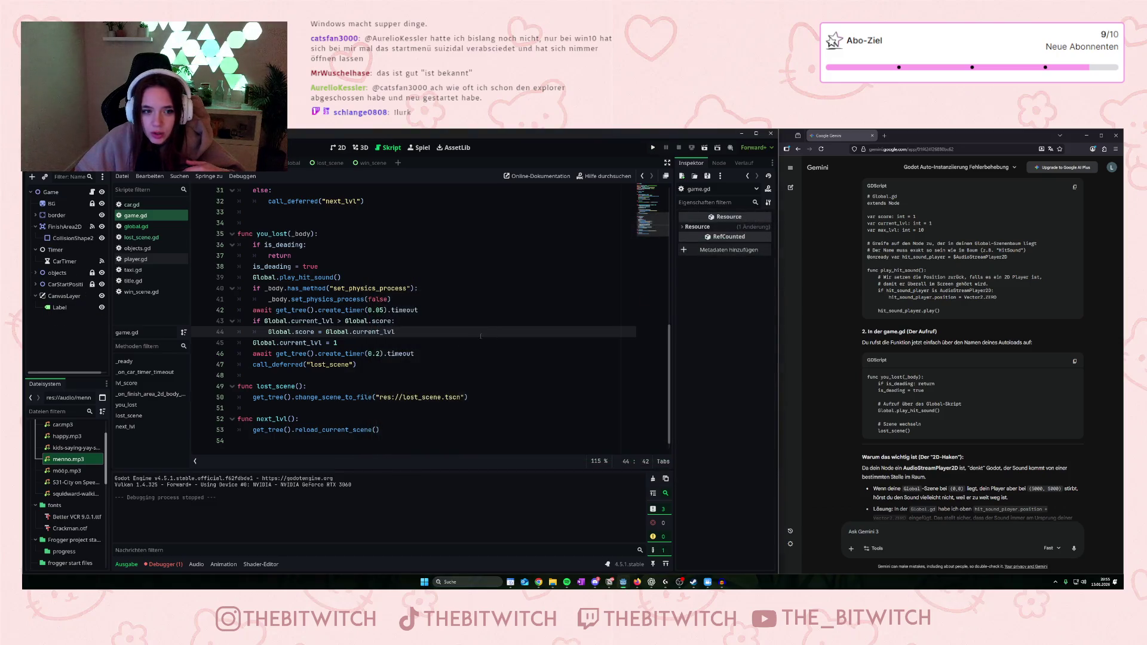
{"action": "left_click", "coordinate": [653, 147]}
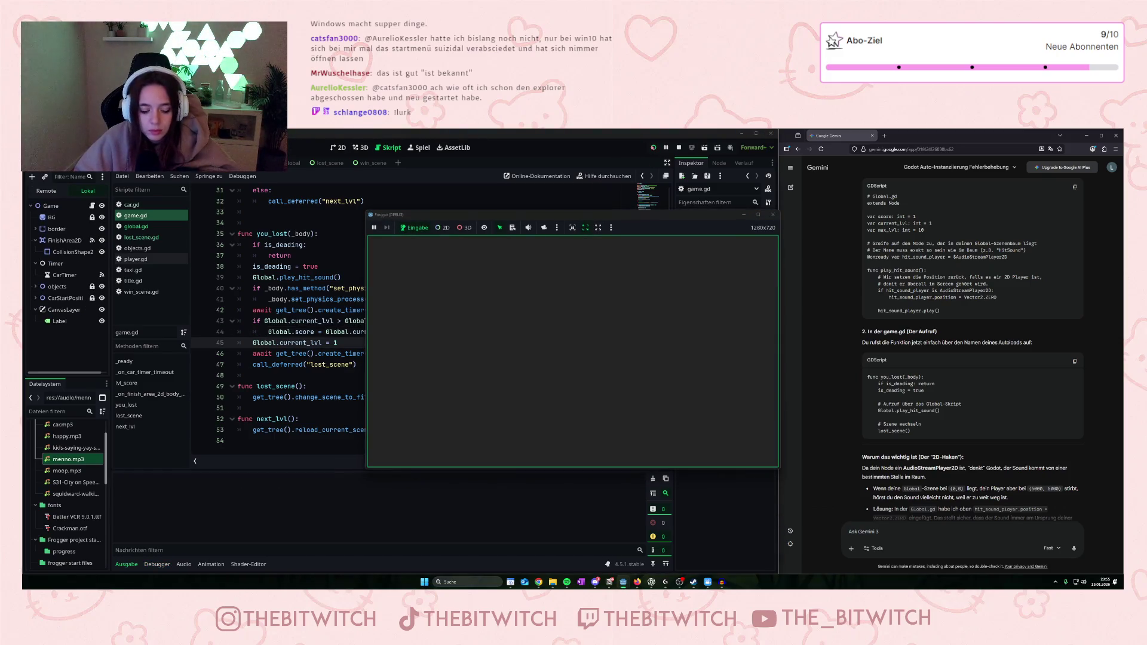
{"action": "key", "text": "Up"}
{"action": "key", "text": "Up"}
{"action": "key", "text": "Up"}
{"action": "key", "text": "Right"}
{"action": "key", "text": "Right"}
{"action": "key", "text": "Right"}
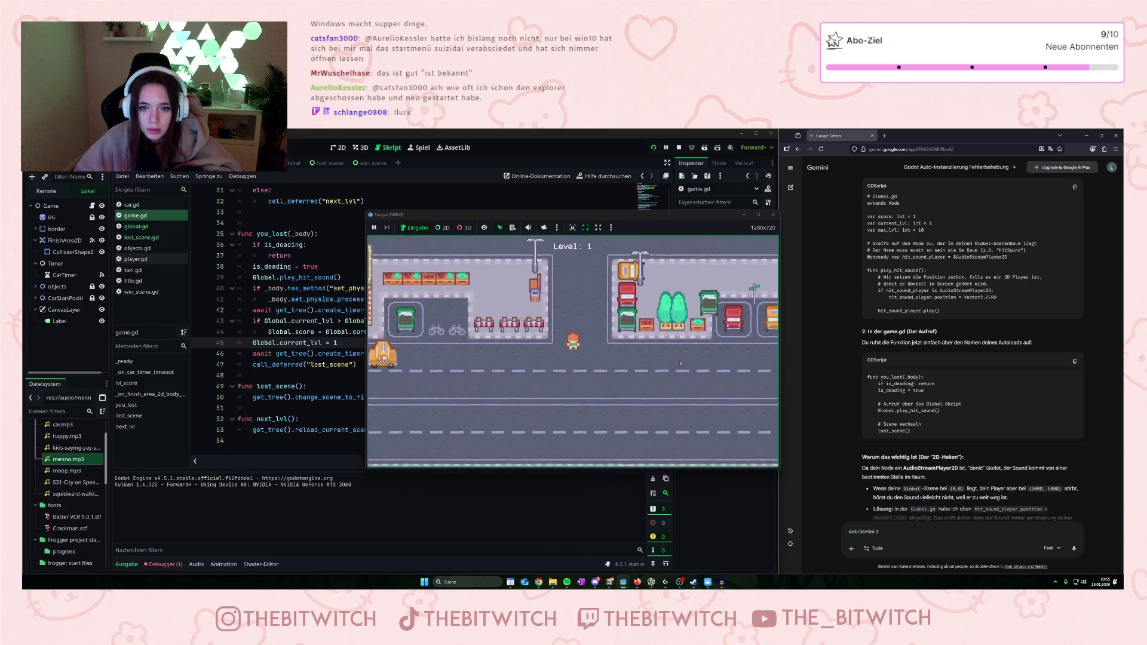
{"action": "key", "text": "Left"}
{"action": "key", "text": "Left"}
{"action": "key", "text": "Left"}
{"action": "key", "text": "Down"}
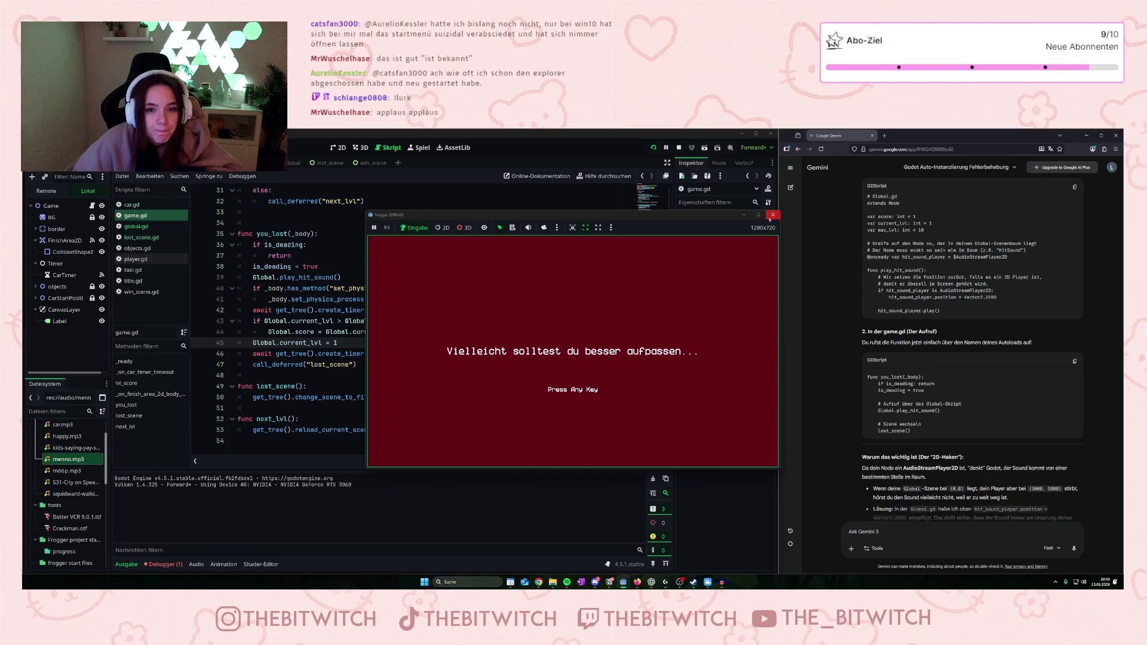
{"action": "left_click", "coordinate": [771, 216]}
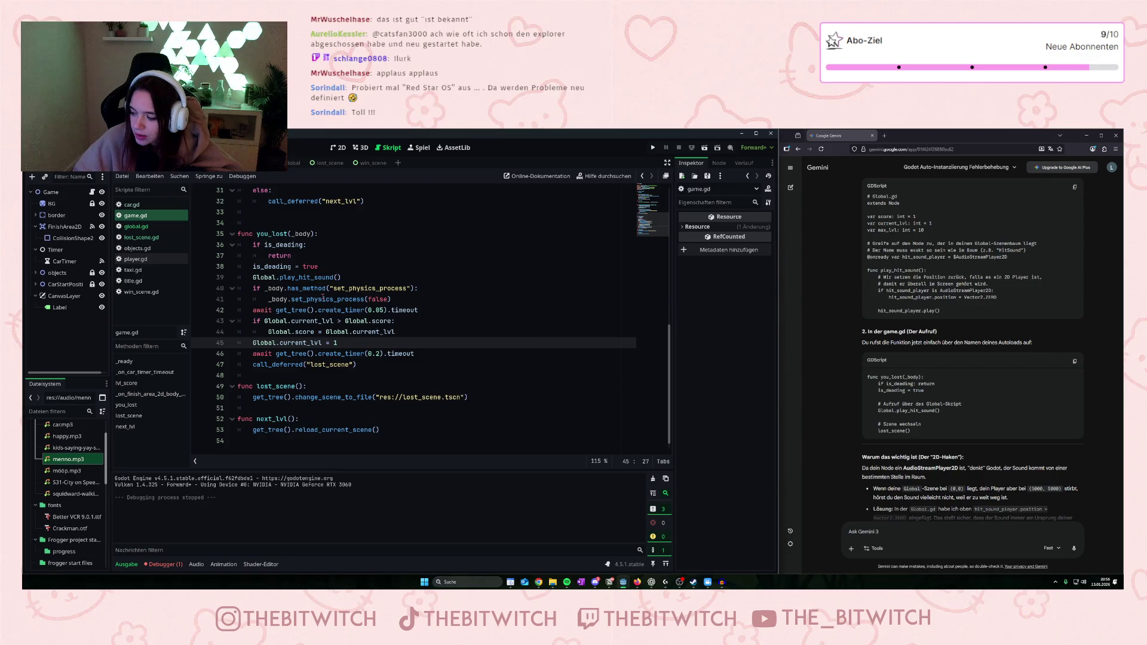
Select the kids-saying-yay sound file, then open global.gd from the script list.
{"action": "left_click", "coordinate": [323, 299]}
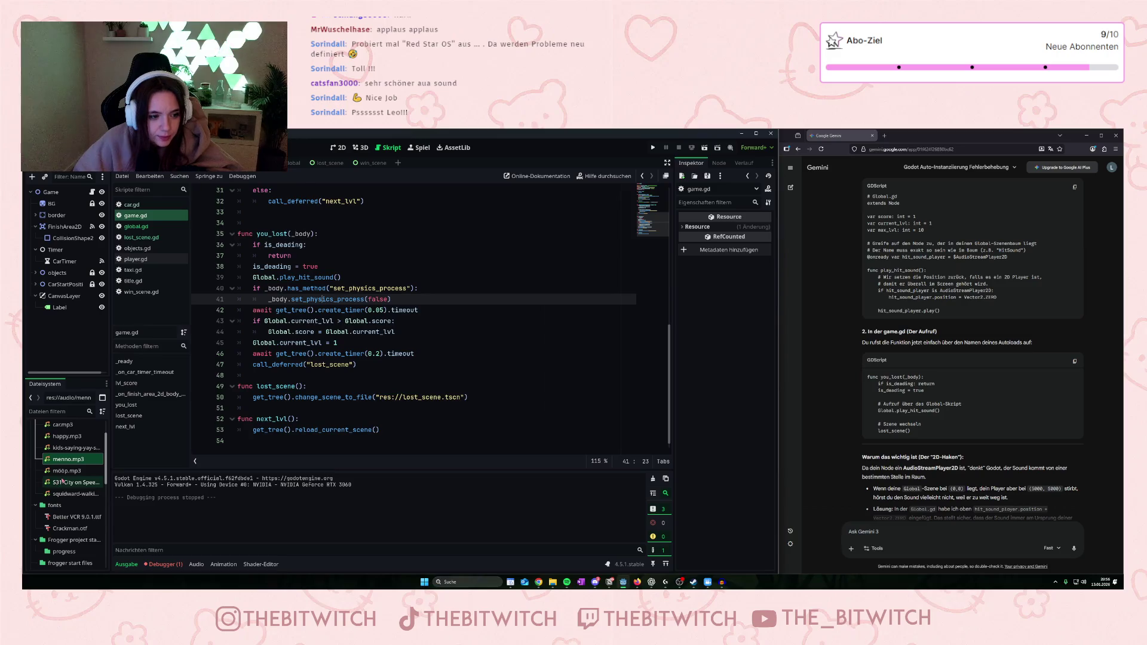
{"action": "left_click", "coordinate": [65, 450]}
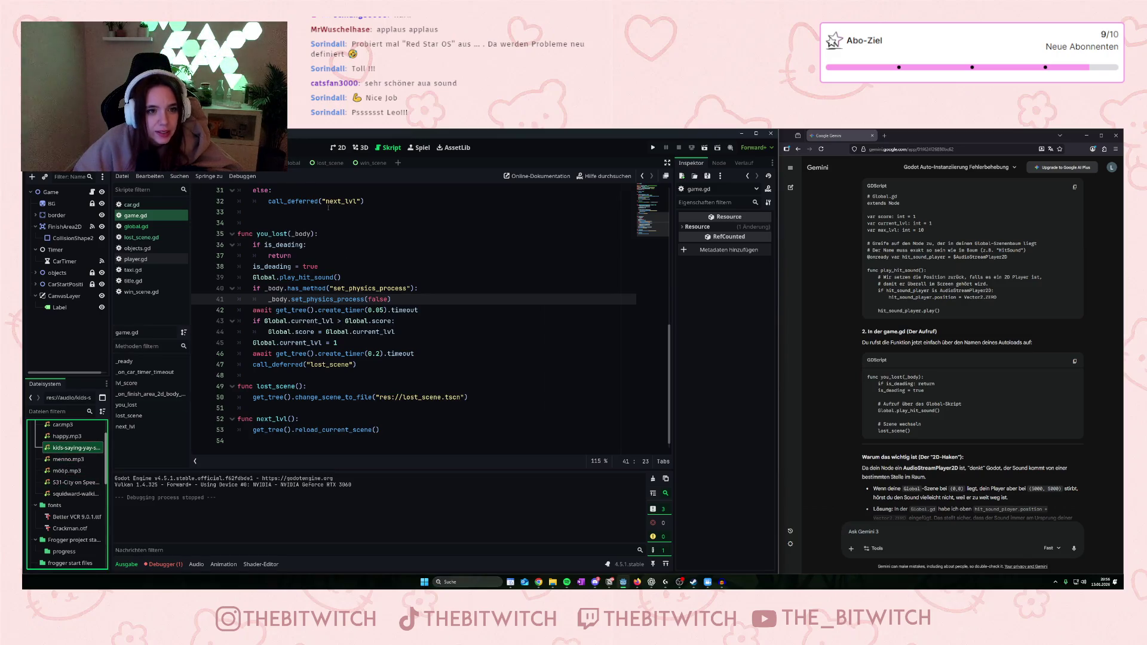
{"action": "scroll", "coordinate": [326, 309], "scroll_direction": "up", "scroll_amount": 2}
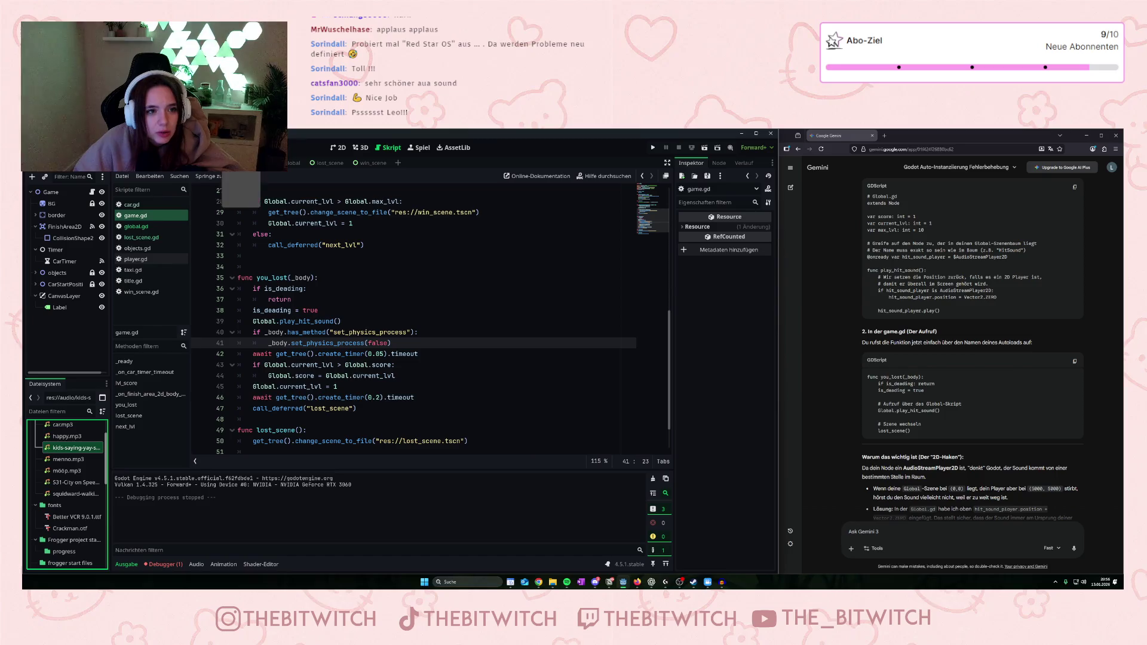
{"action": "left_click", "coordinate": [136, 226]}
{"action": "left_click", "coordinate": [361, 338]}
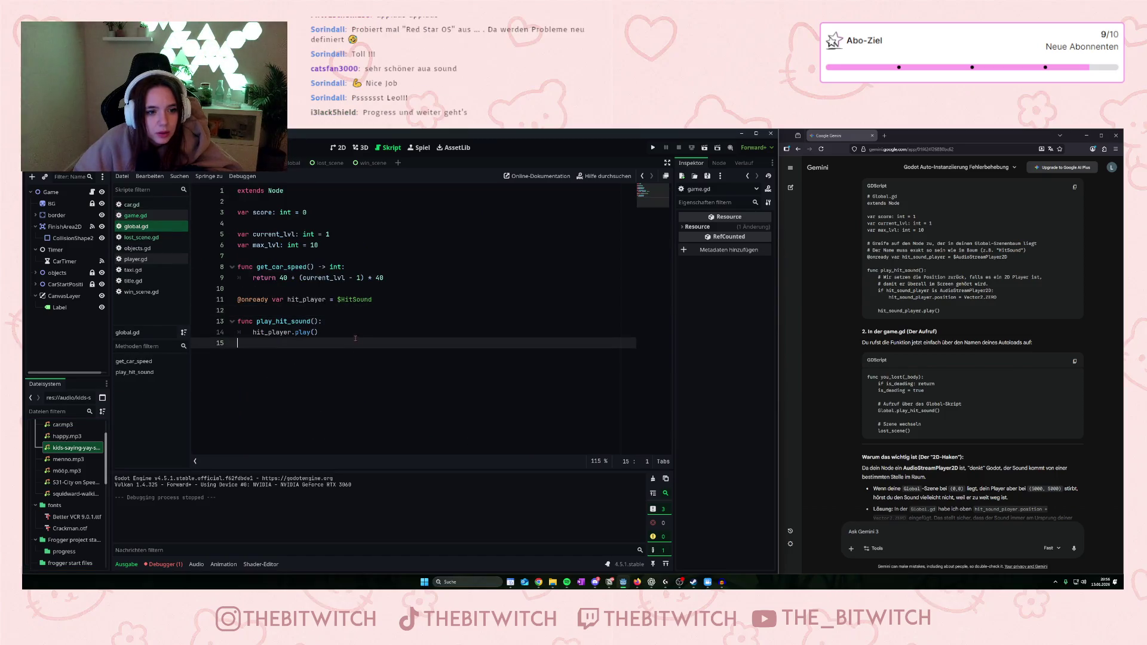
{"action": "key", "text": "Return"}
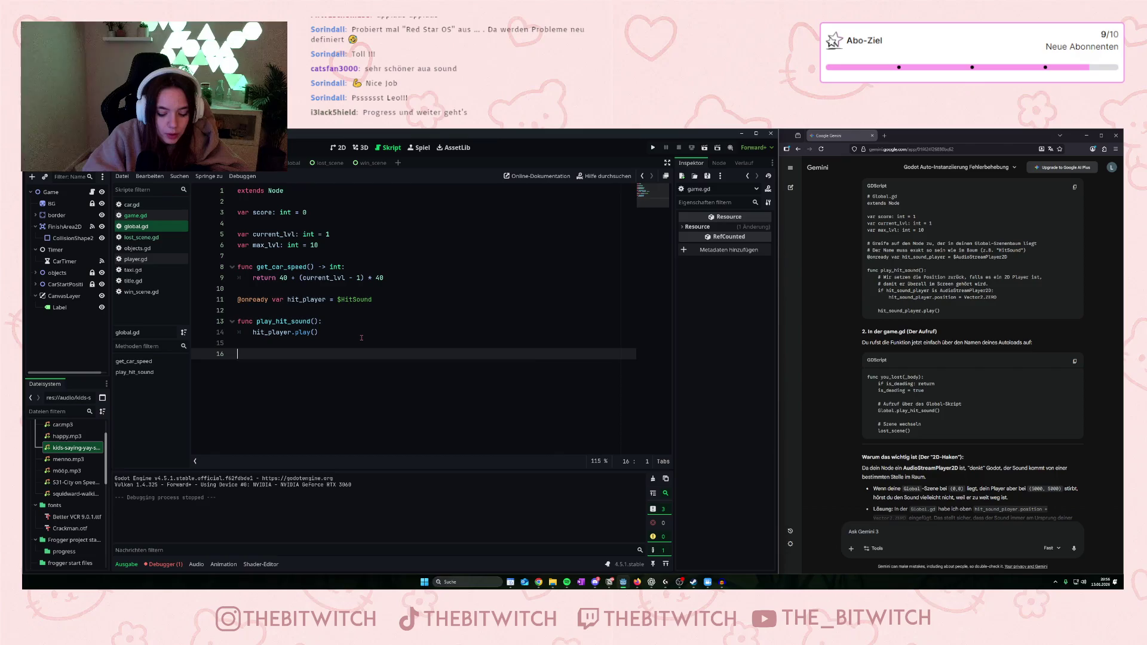
{"action": "type", "text": "@onready "}
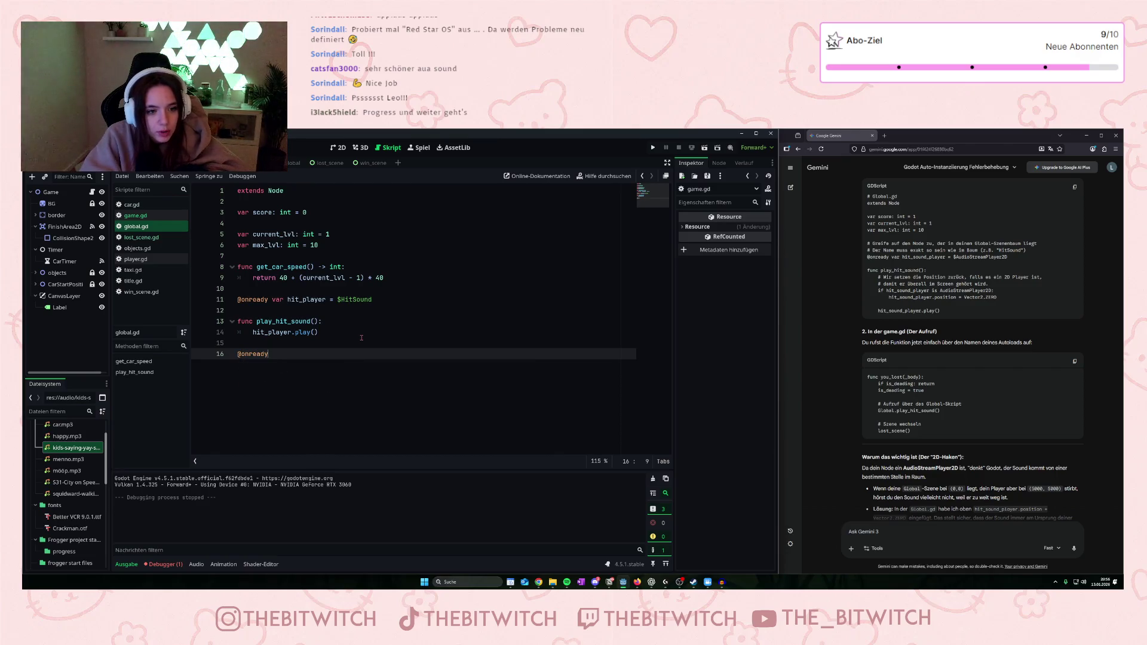
{"action": "type", "text": "var "}
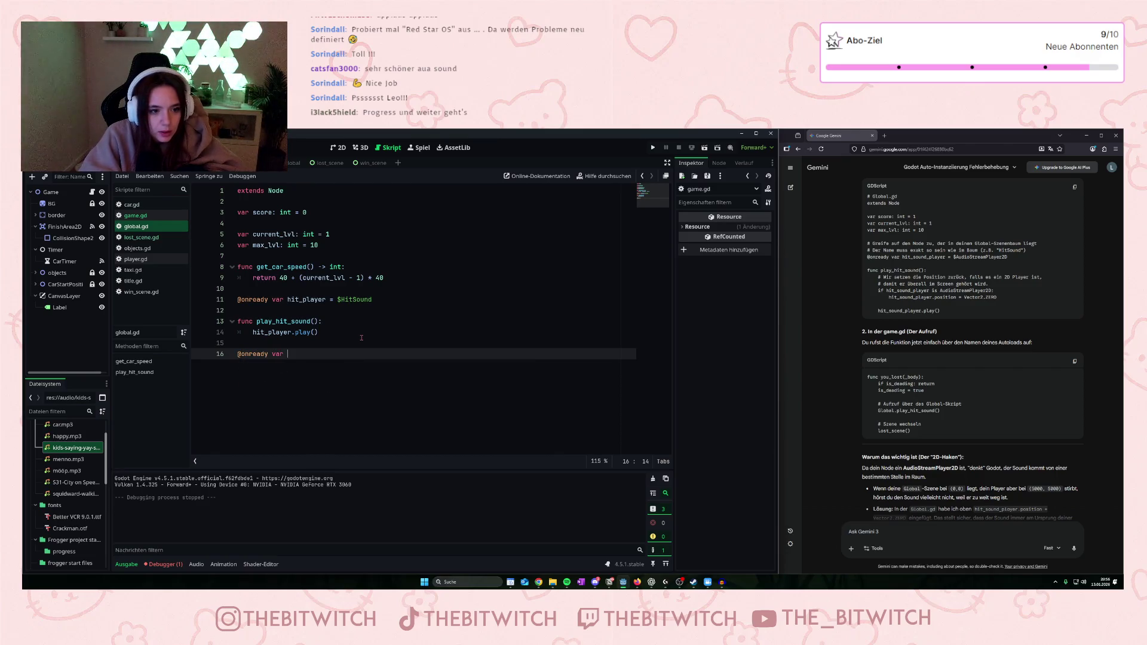
{"action": "type", "text": "win_"}
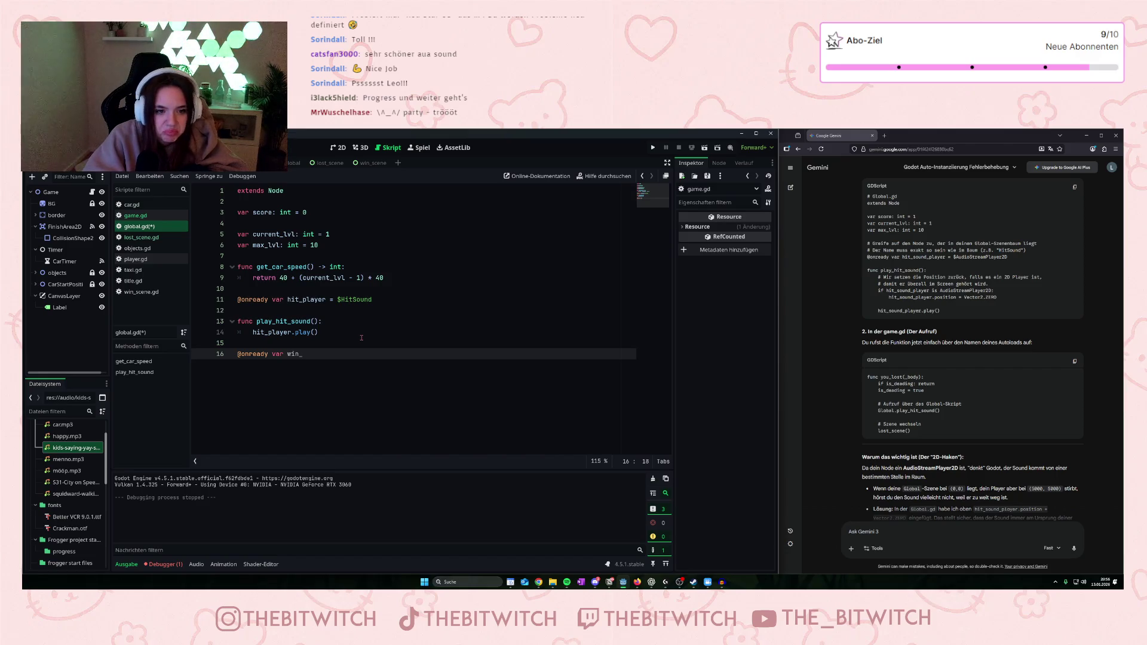
{"action": "type", "text": "player ="}
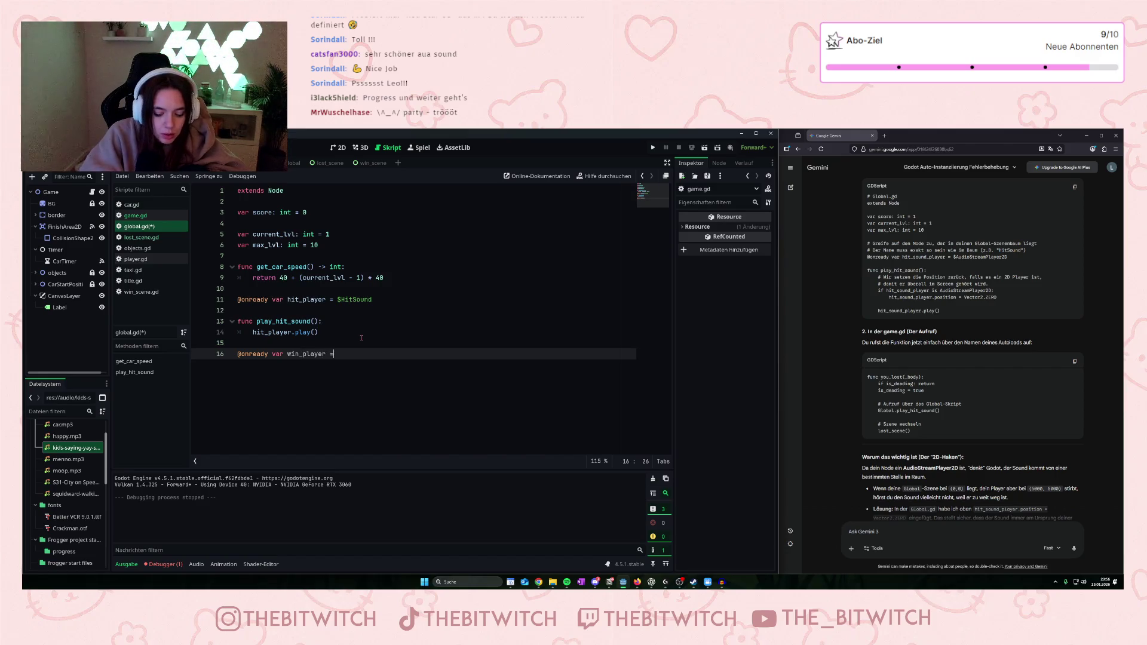
{"action": "key", "text": "Escape"}
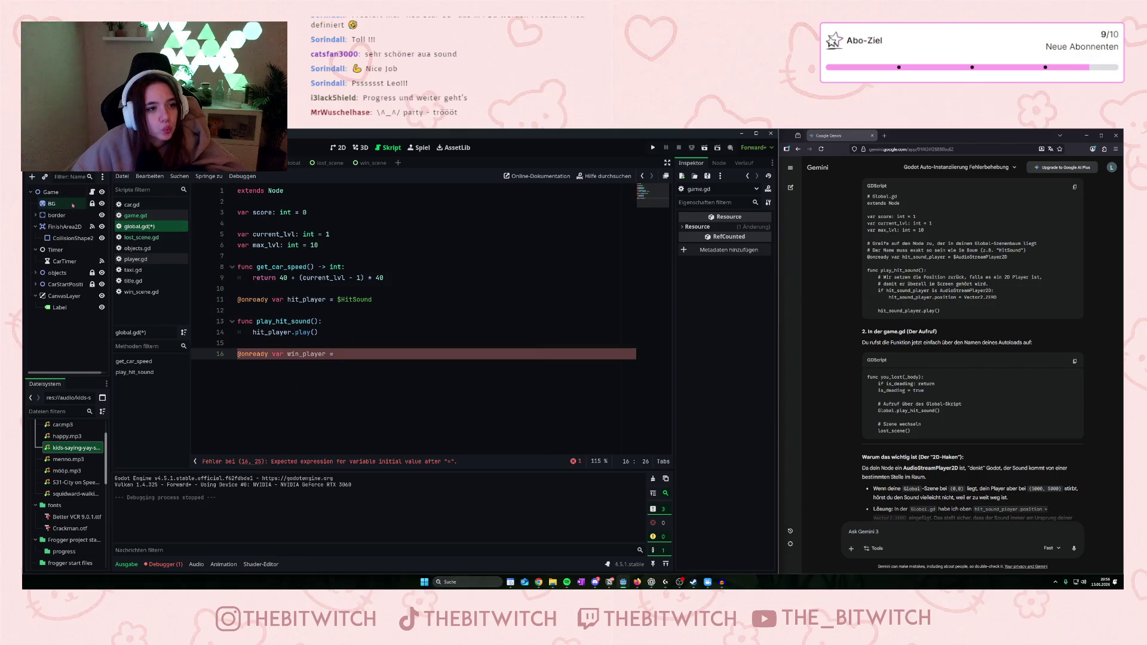
In the Global scene, duplicate HitSound under Global and rename the copy WinSound.
{"action": "left_click", "coordinate": [293, 162]}
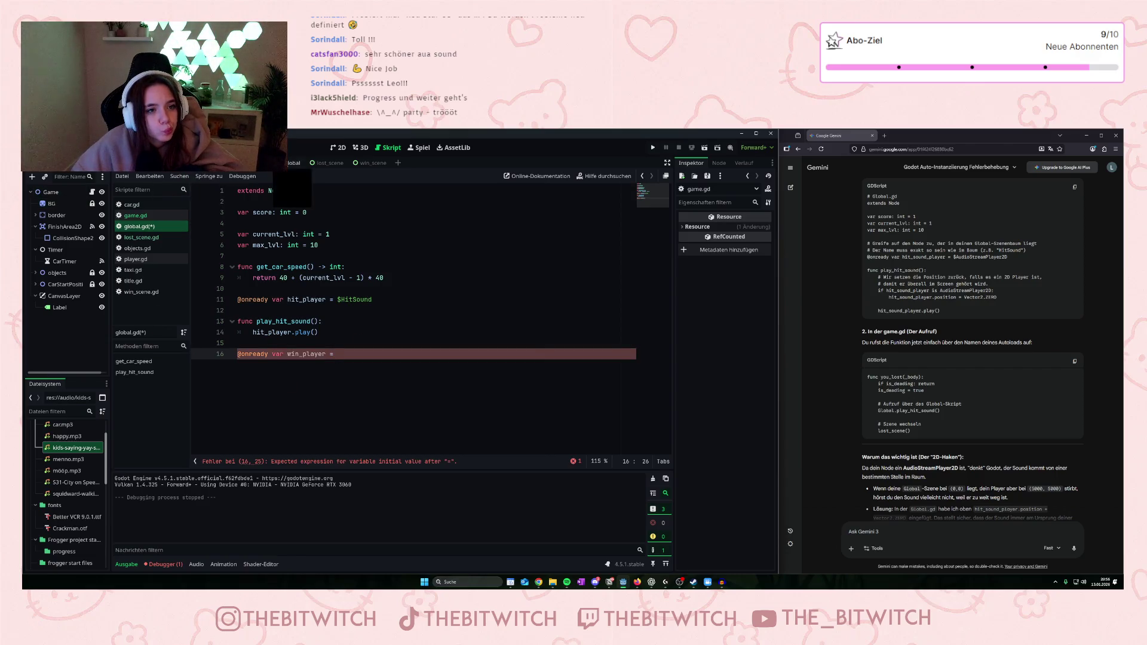
{"action": "left_click", "coordinate": [60, 216]}
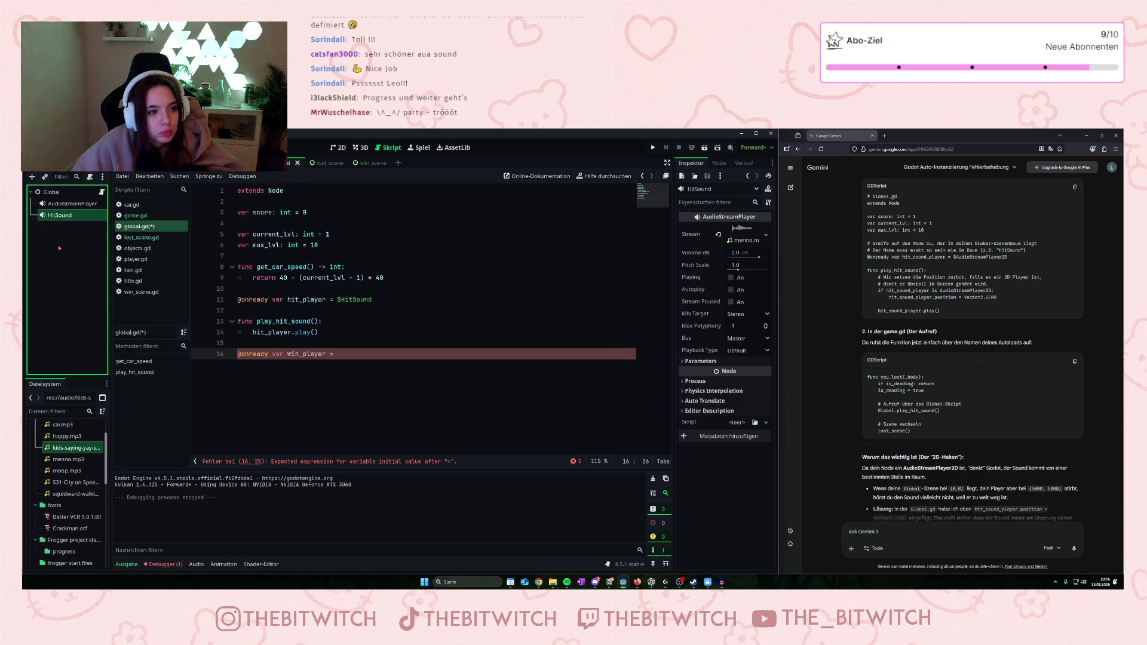
{"action": "key", "text": "ctrl+c"}
{"action": "key", "text": "ctrl+v"}
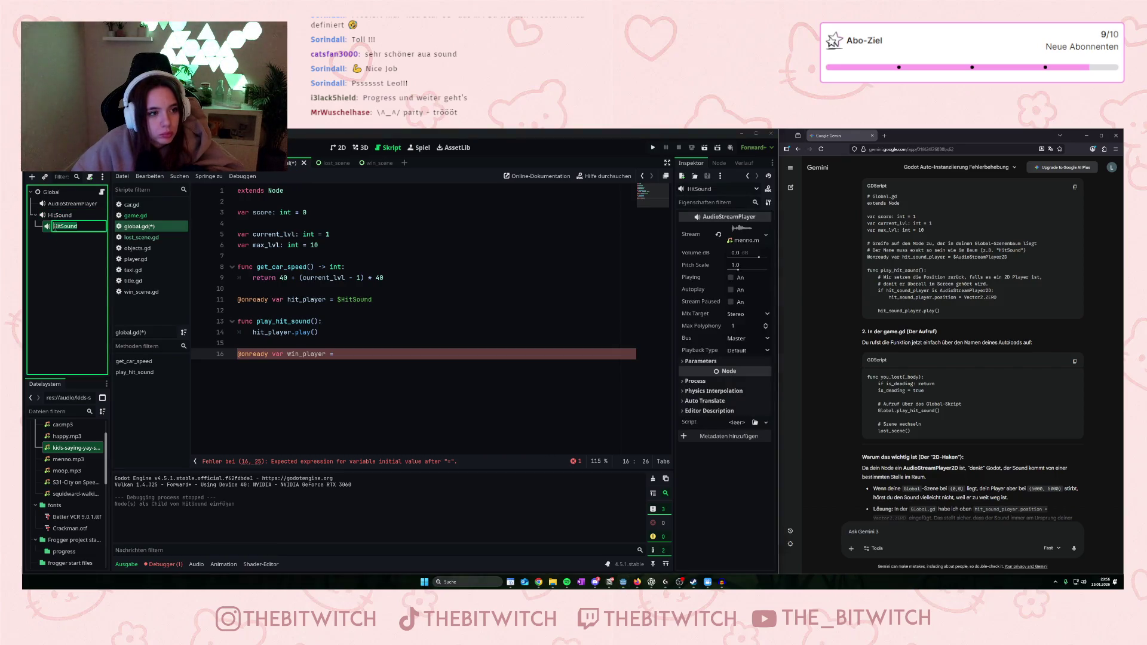
{"action": "mouse_move", "coordinate": [60, 227]}
{"action": "left_mouse_down"}
{"action": "mouse_move", "coordinate": [33, 233]}
{"action": "mouse_move", "coordinate": [42, 216]}
{"action": "mouse_move", "coordinate": [51, 228]}
{"action": "left_mouse_up"}
{"action": "double_click", "coordinate": [51, 227]}
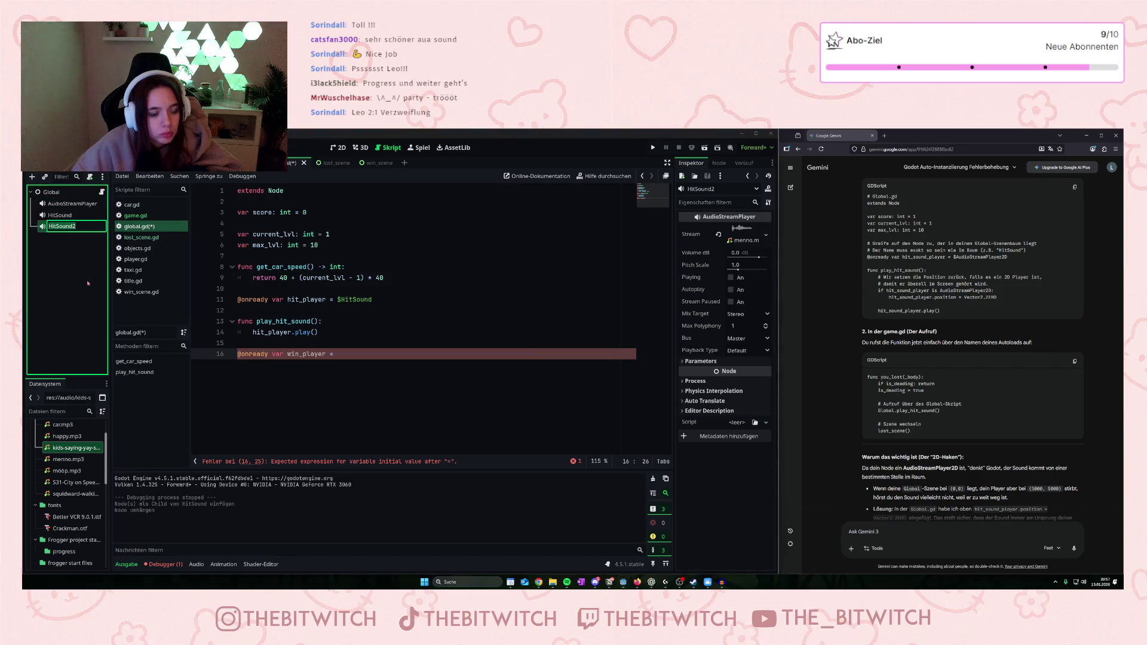
{"action": "type", "text": "Win"}
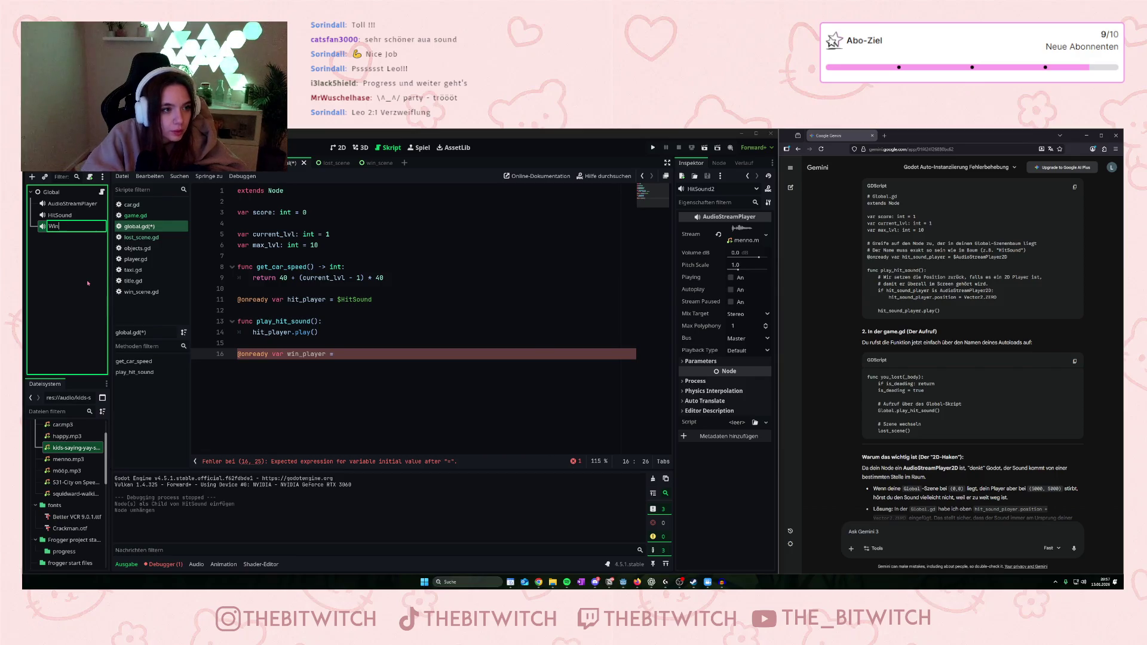
{"action": "type", "text": "Sound"}
{"action": "left_click", "coordinate": [68, 311]}
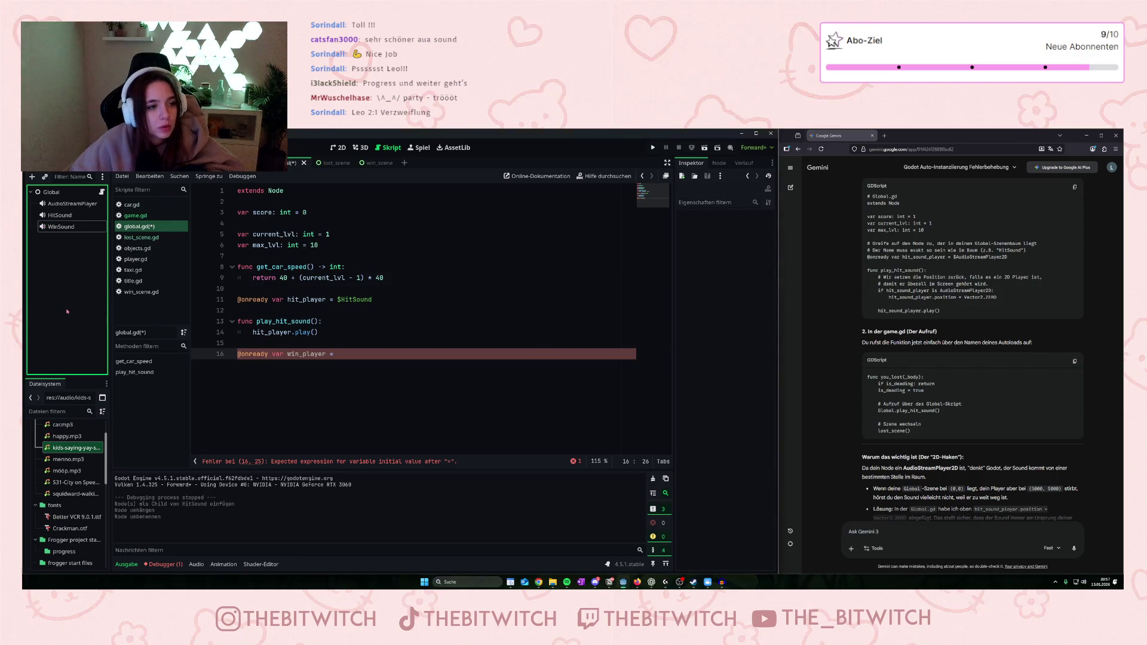
Set WinSound's Stream to the kids-saying-yay sound file.
{"action": "left_click", "coordinate": [65, 227]}
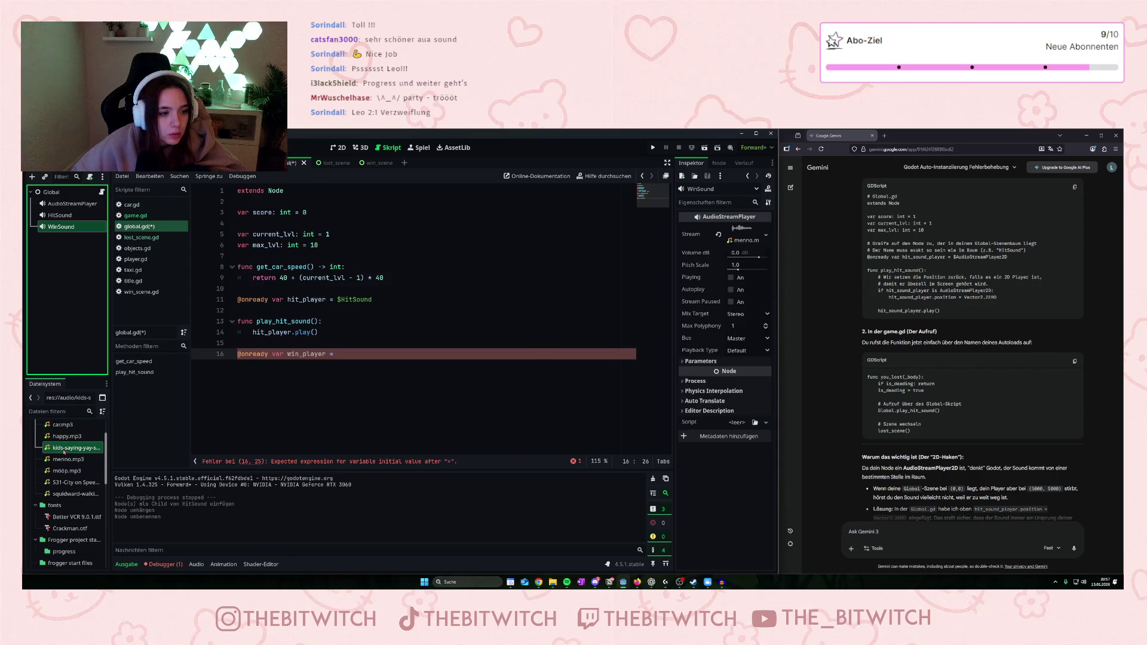
{"action": "mouse_move", "coordinate": [64, 453]}
{"action": "left_mouse_down"}
{"action": "mouse_move", "coordinate": [418, 263]}
{"action": "mouse_move", "coordinate": [744, 235]}
{"action": "left_mouse_up"}
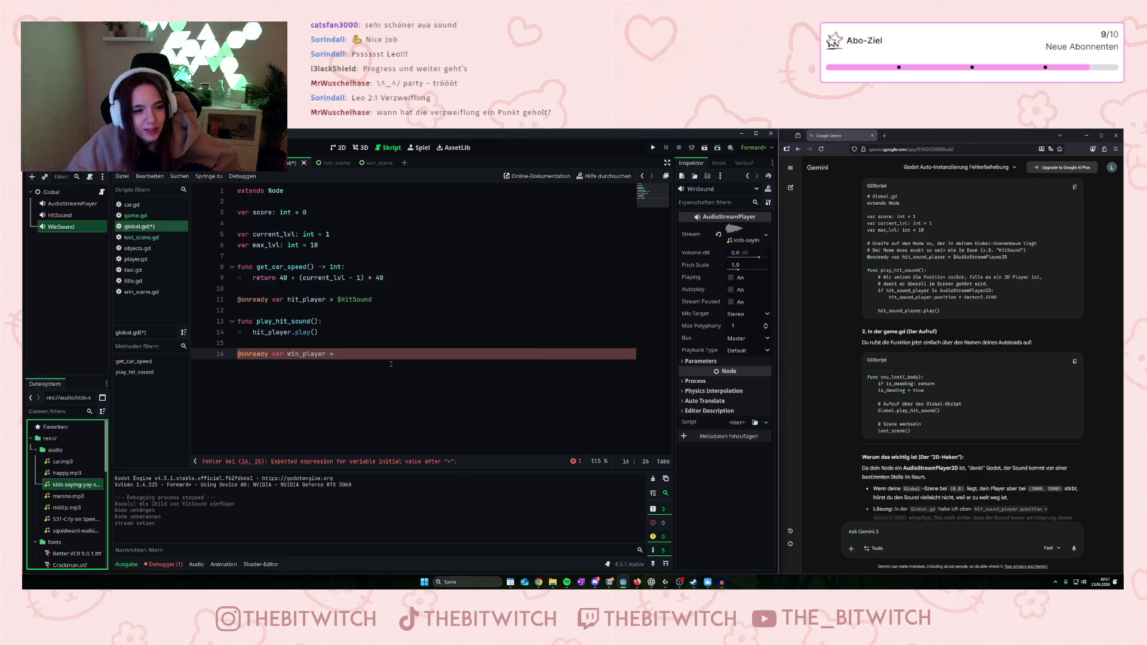
{"action": "left_click", "coordinate": [360, 363]}
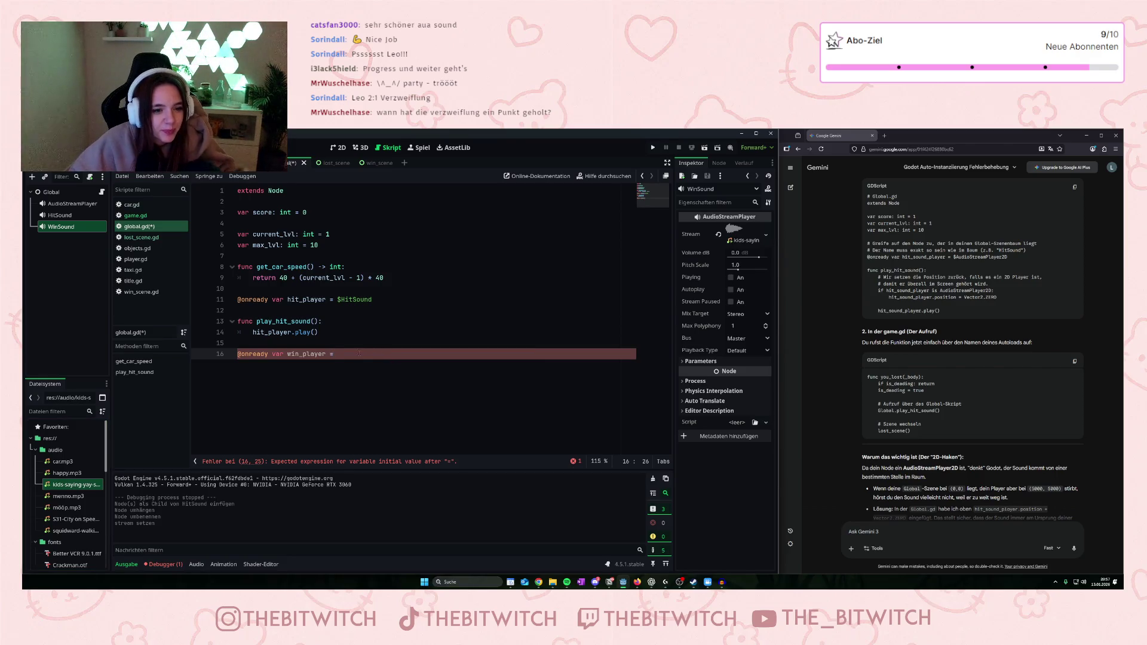
{"action": "type", "text": " $Win"}
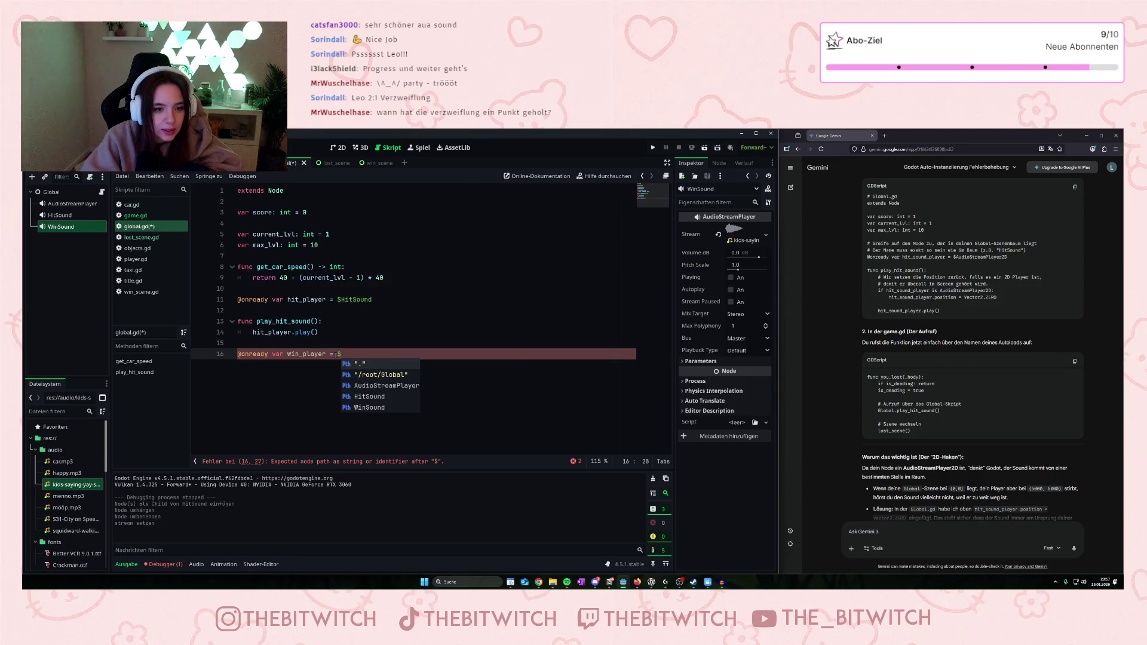
{"action": "key", "text": "Return"}
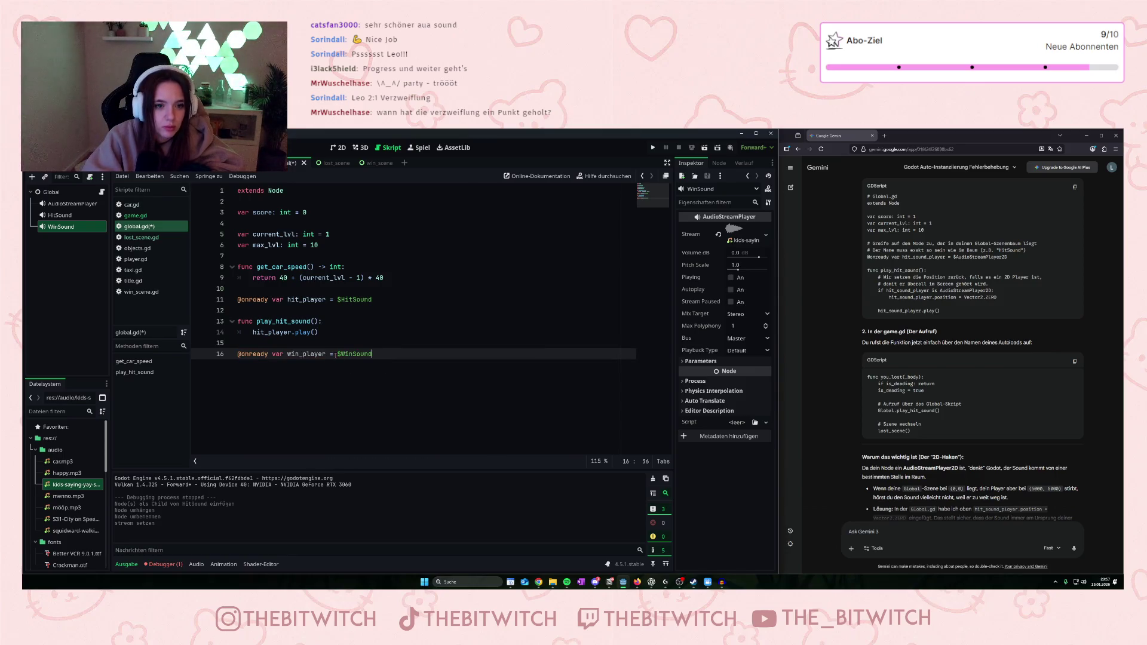
{"action": "key", "text": "Return"}
{"action": "key", "text": "Return"}
Add a play_win_sound() function calling win_player.play(), and save global.gd.
{"action": "type", "text": "func"}
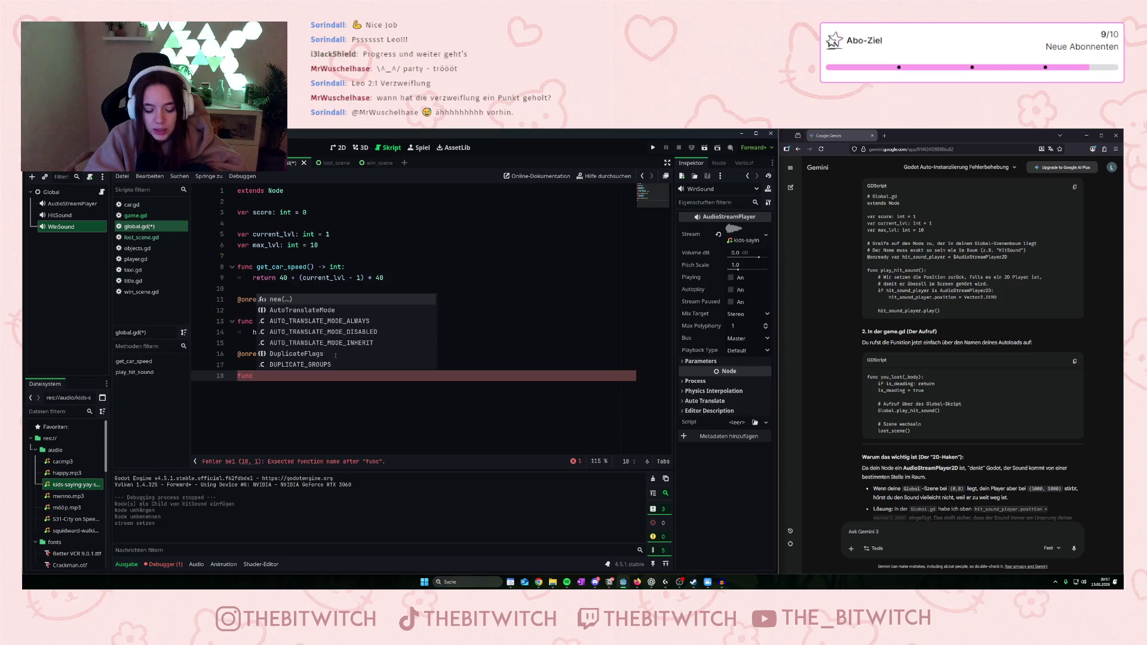
{"action": "left_click", "coordinate": [418, 267]}
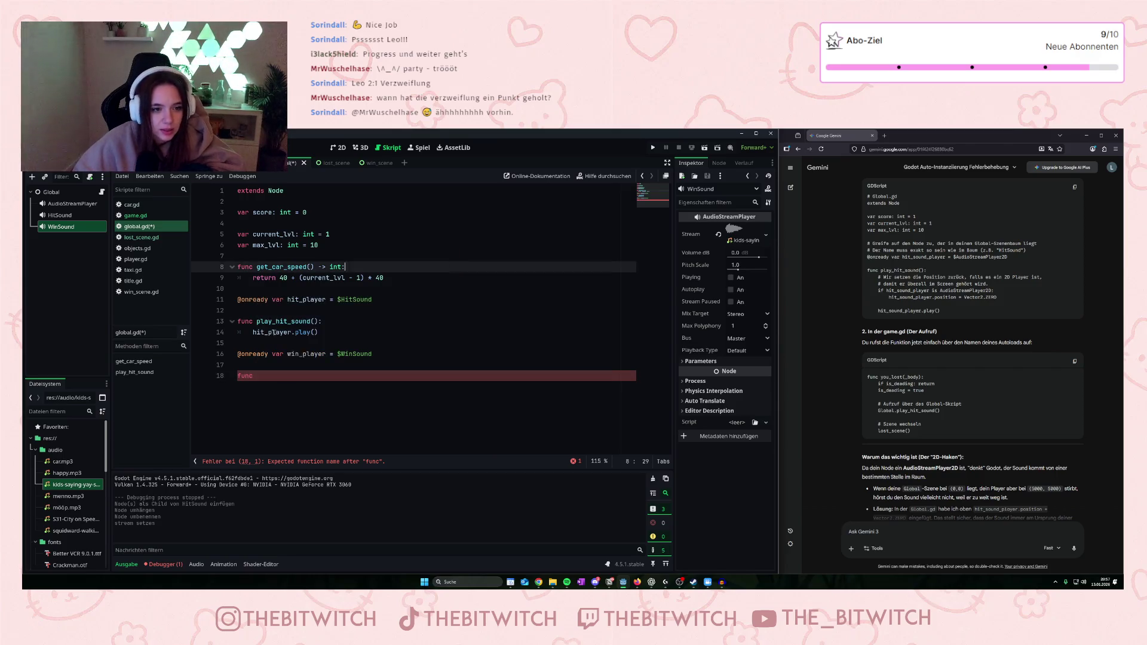
{"action": "left_click", "coordinate": [270, 378]}
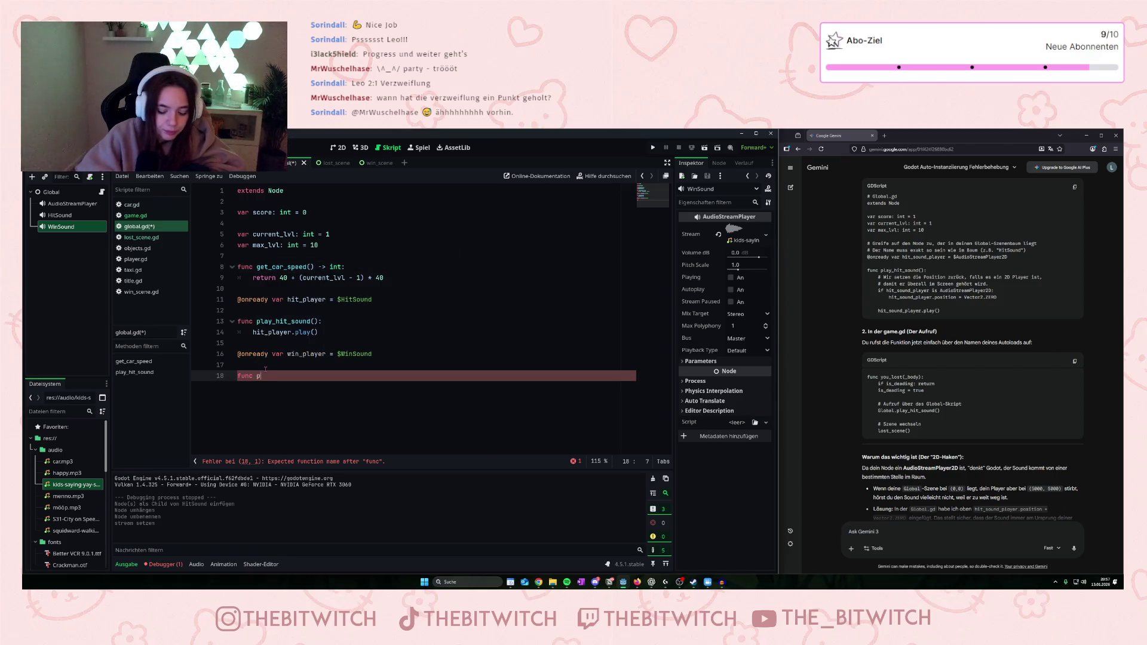
{"action": "type", "text": "play_win_"}
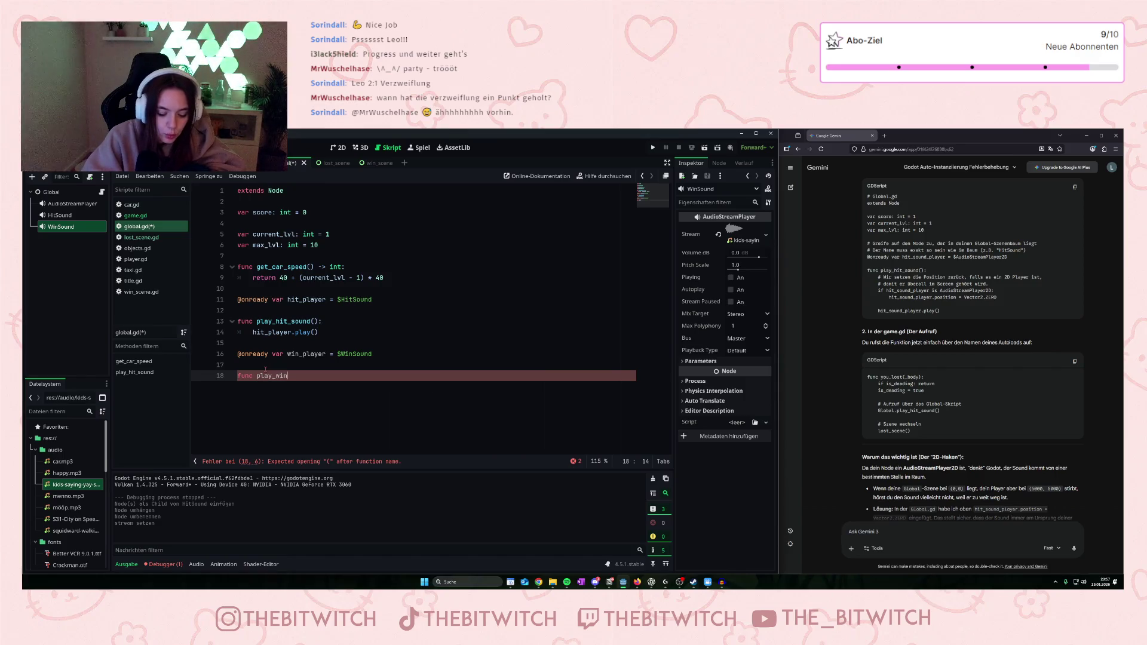
{"action": "type", "text": "sound"}
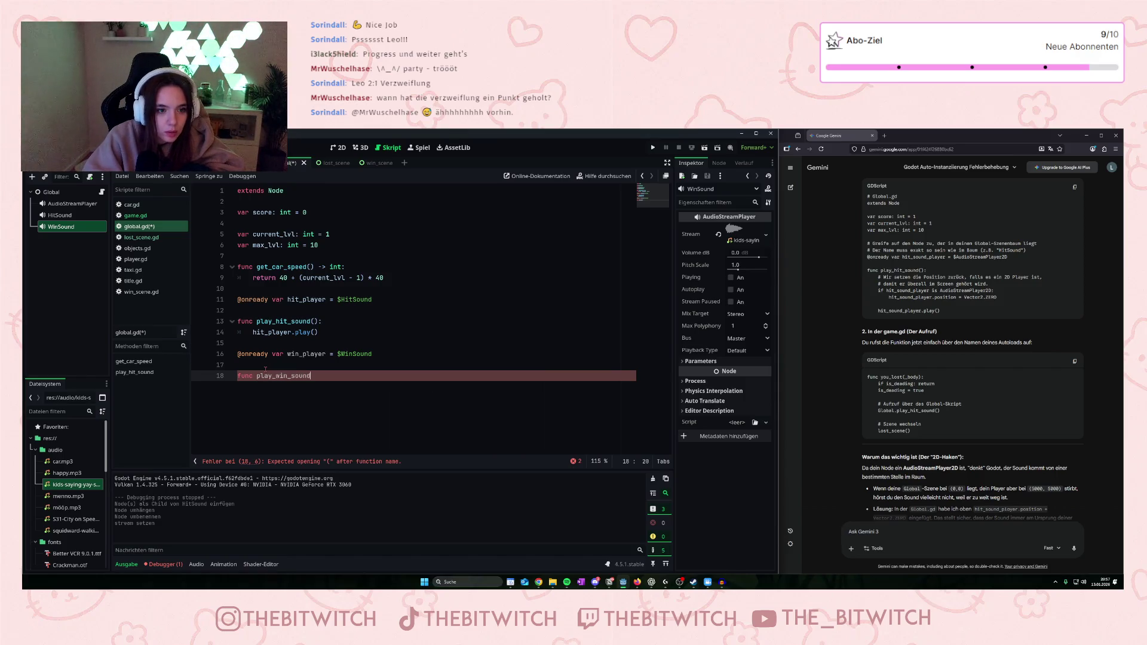
{"action": "type", "text": "():"}
{"action": "key", "text": "Return"}
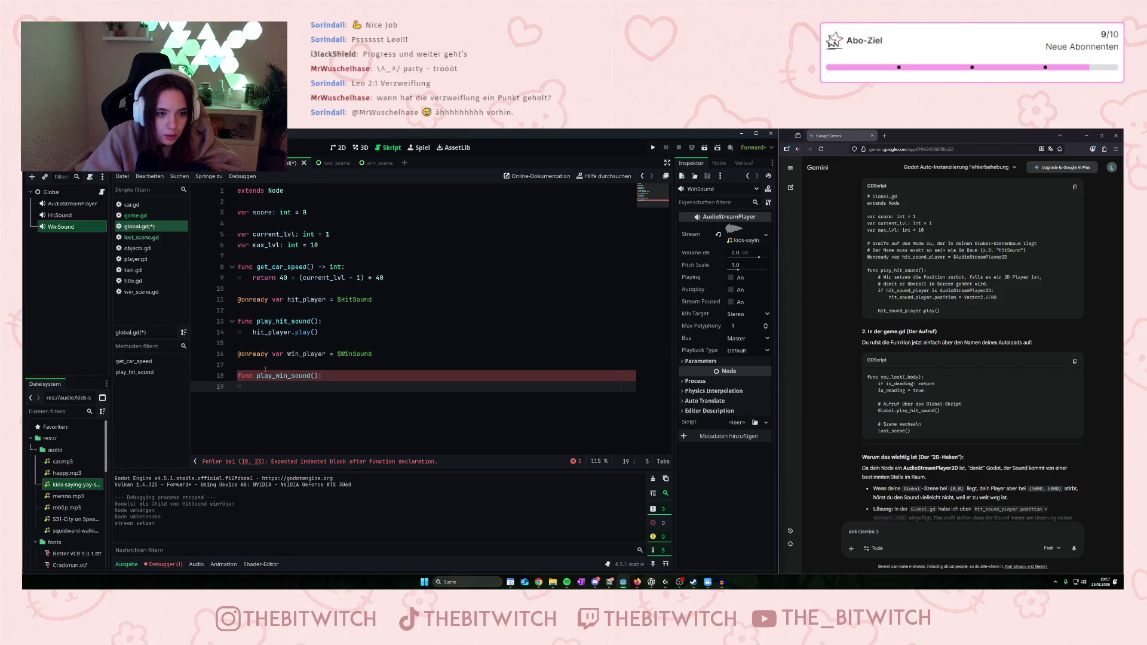
{"action": "type", "text": "hit"}
{"action": "key", "text": "BackSpace"}
{"action": "key", "text": "BackSpace"}
{"action": "key", "text": "BackSpace"}
{"action": "type", "text": "wi"}
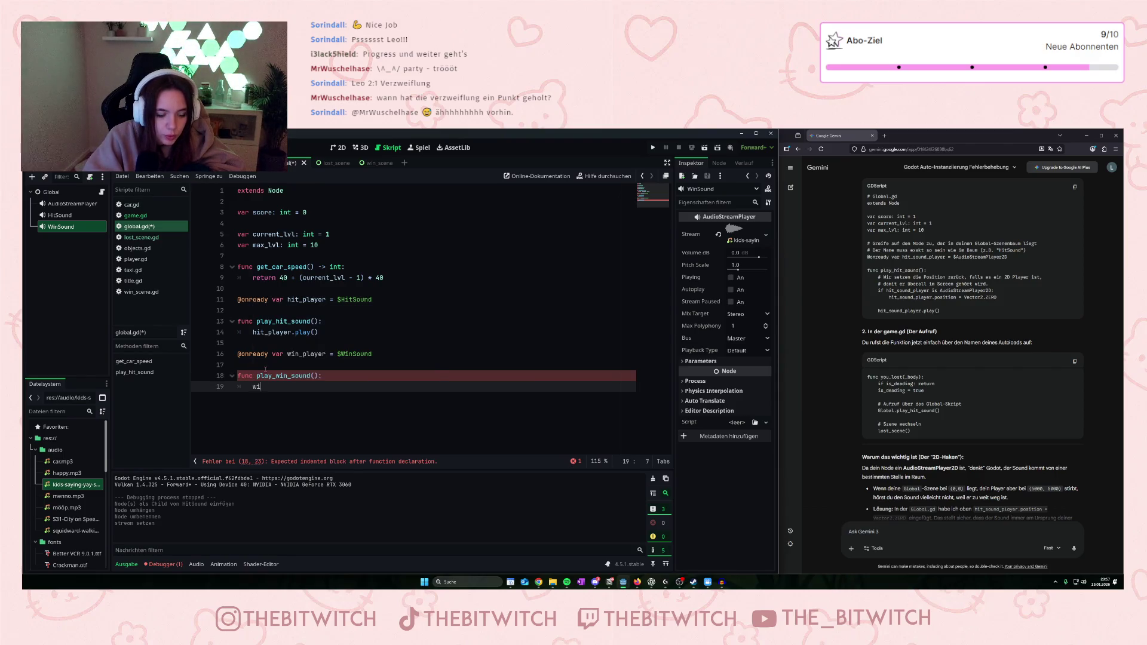
{"action": "type", "text": "n_pla"}
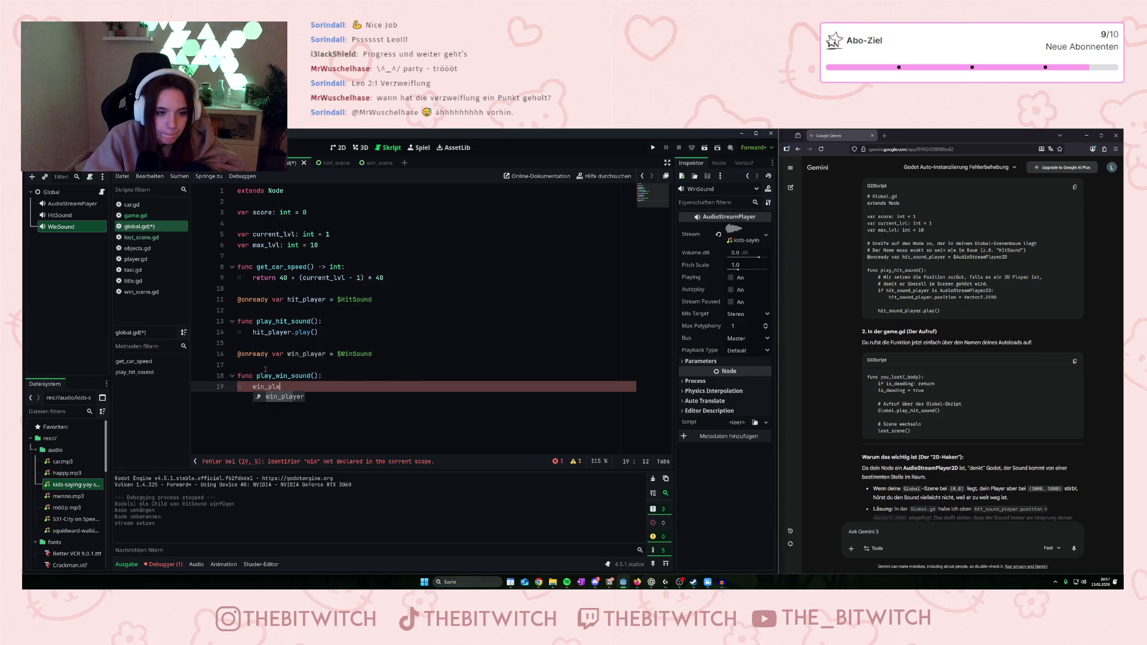
{"action": "type", "text": "yer."}
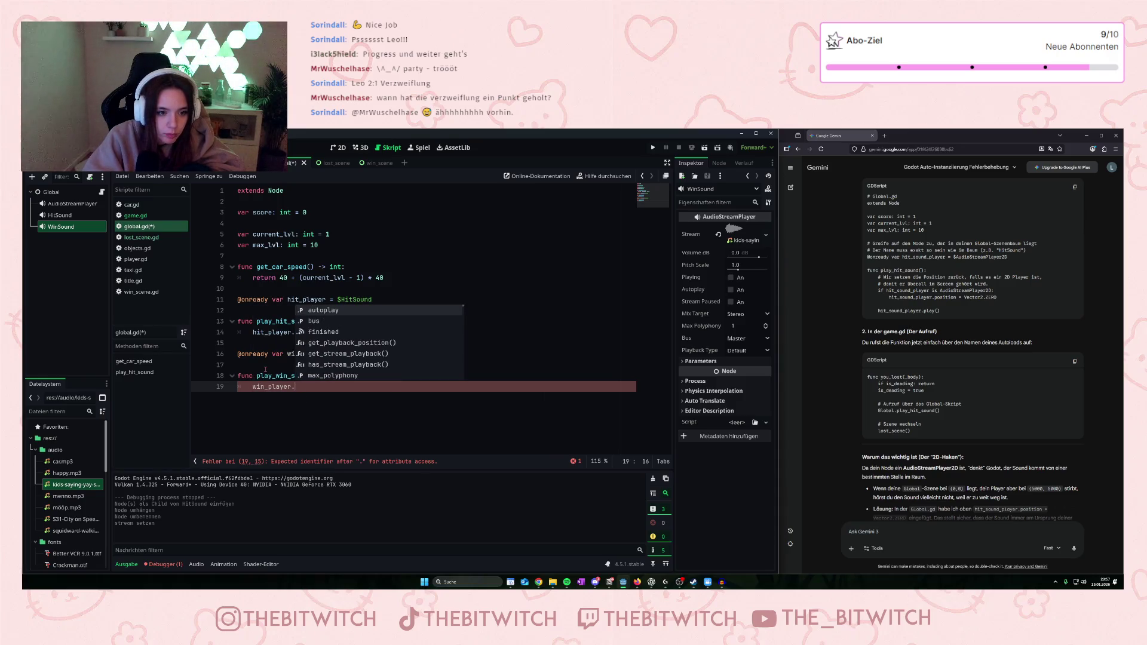
{"action": "type", "text": "play("}
{"action": "key", "text": "Return"}
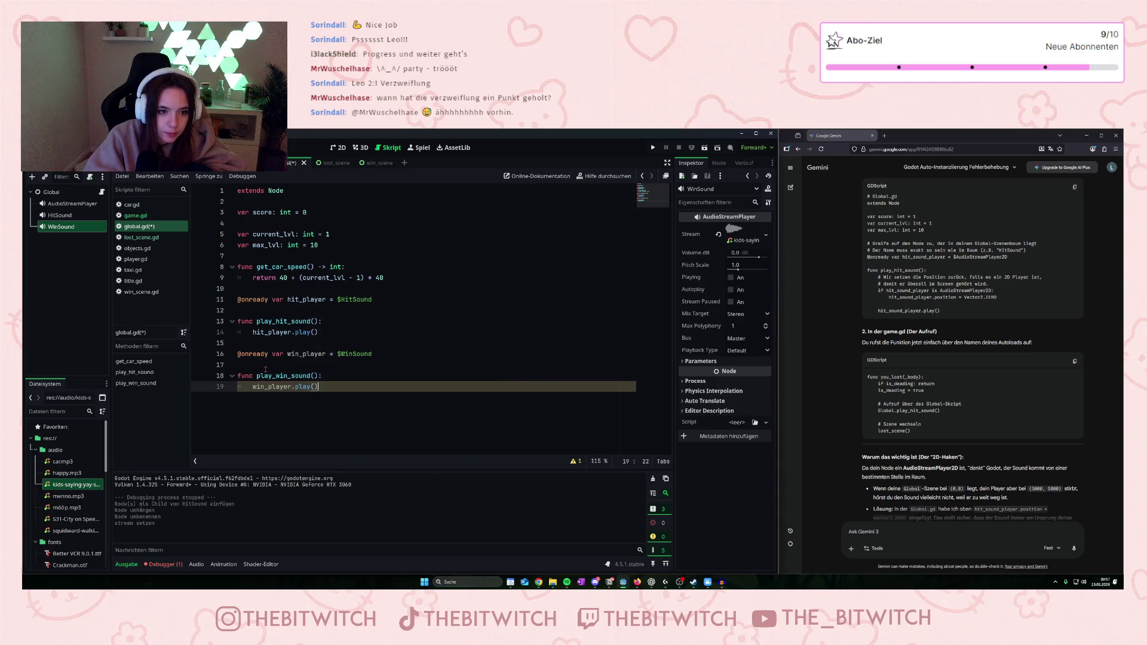
{"action": "left_click", "coordinate": [385, 379]}
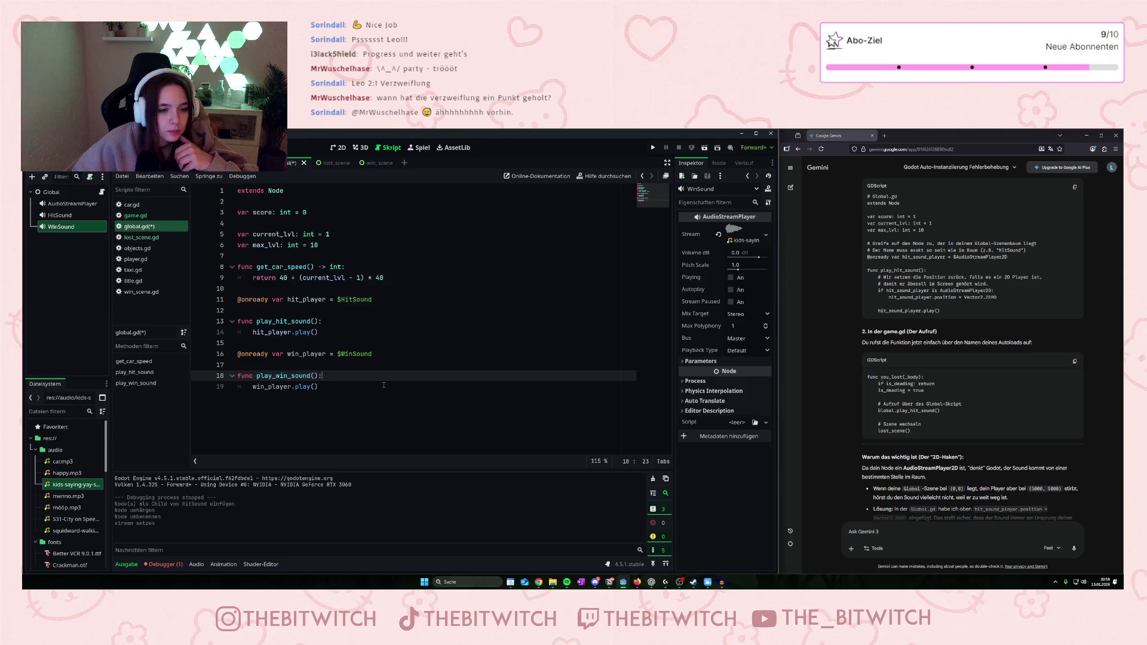
{"action": "key", "text": "ctrl+s"}
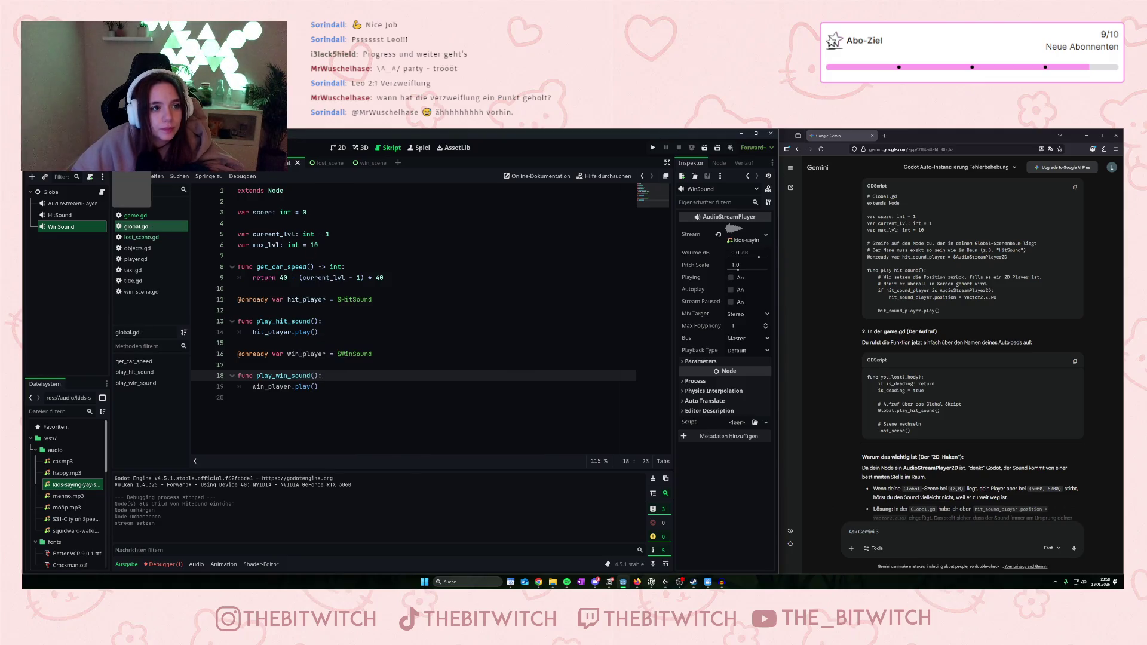
Open game.gd and select the Global.play_hit_sound() call in you_lost to copy it.
{"action": "left_click", "coordinate": [135, 215]}
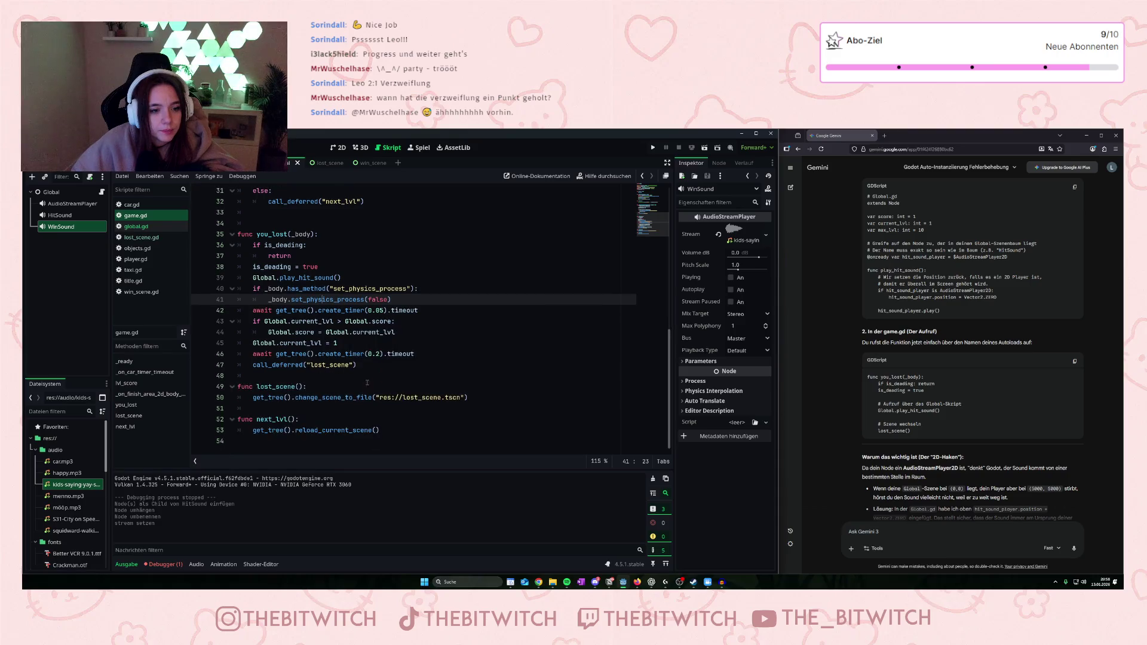
{"action": "scroll", "coordinate": [344, 364], "scroll_direction": "up", "scroll_amount": 4}
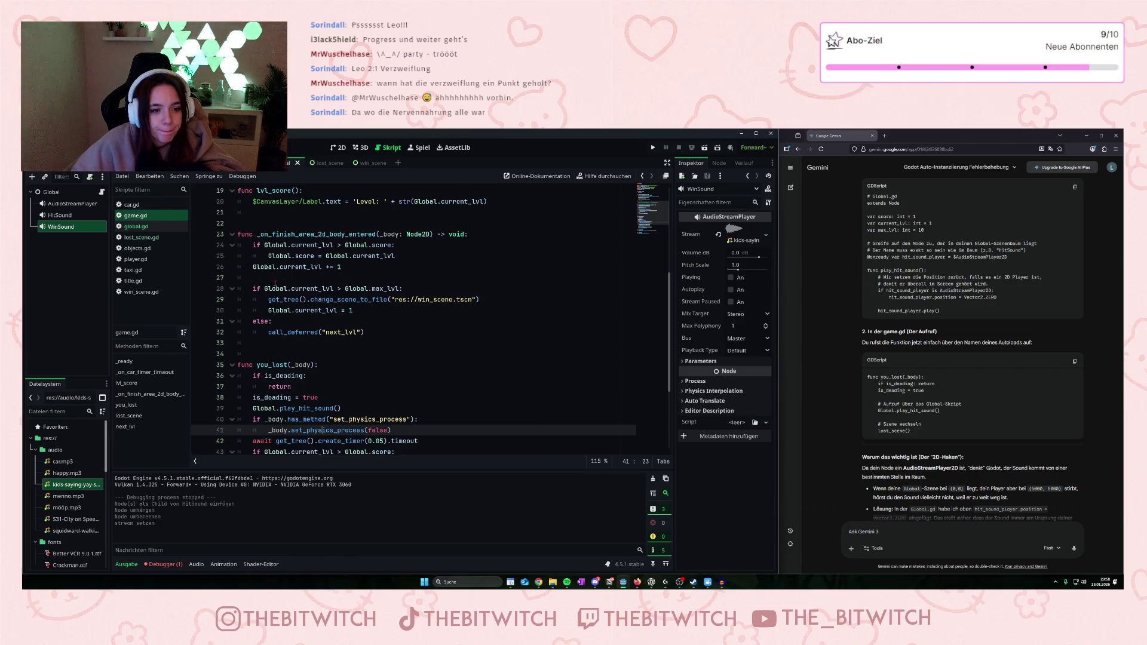
{"action": "scroll", "coordinate": [274, 283], "scroll_direction": "down", "scroll_amount": 1}
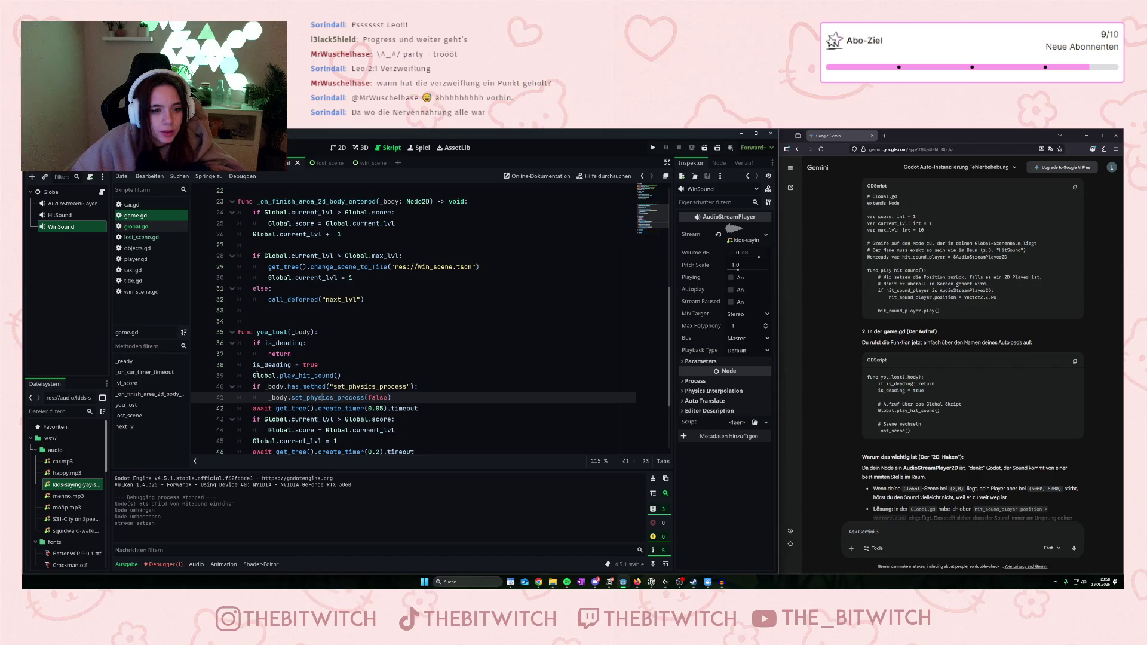
{"action": "left_click_drag", "start_coordinate": [252, 375], "coordinate": [350, 374]}
{"action": "key", "text": "ctrl+c"}
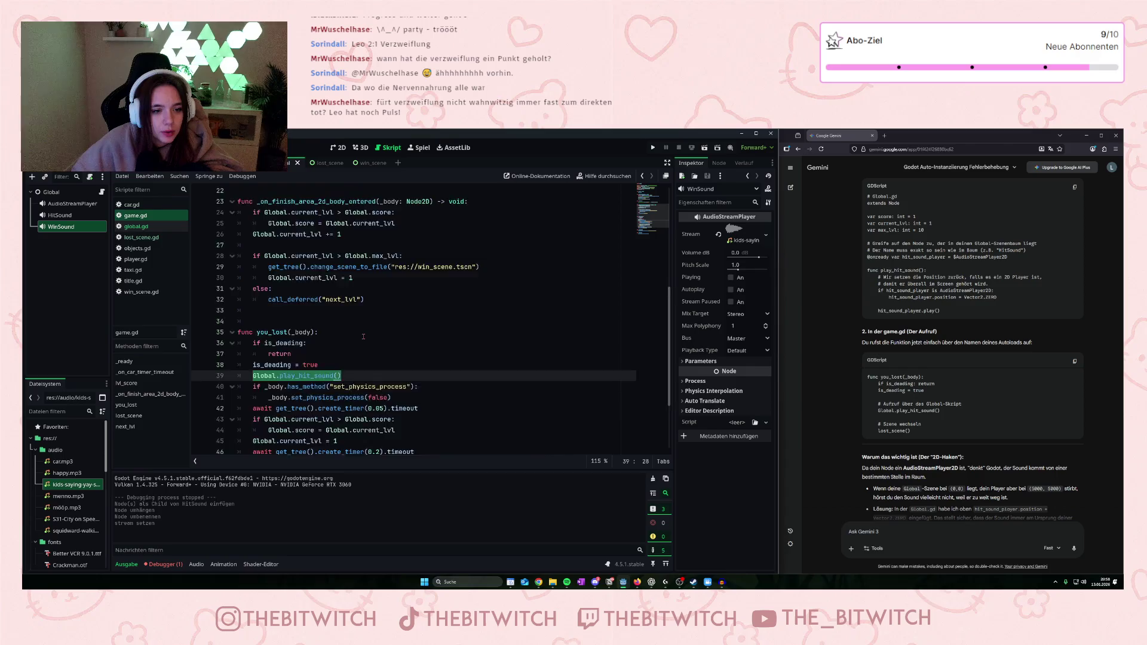
{"action": "scroll", "coordinate": [364, 336], "scroll_direction": "up", "scroll_amount": 2}
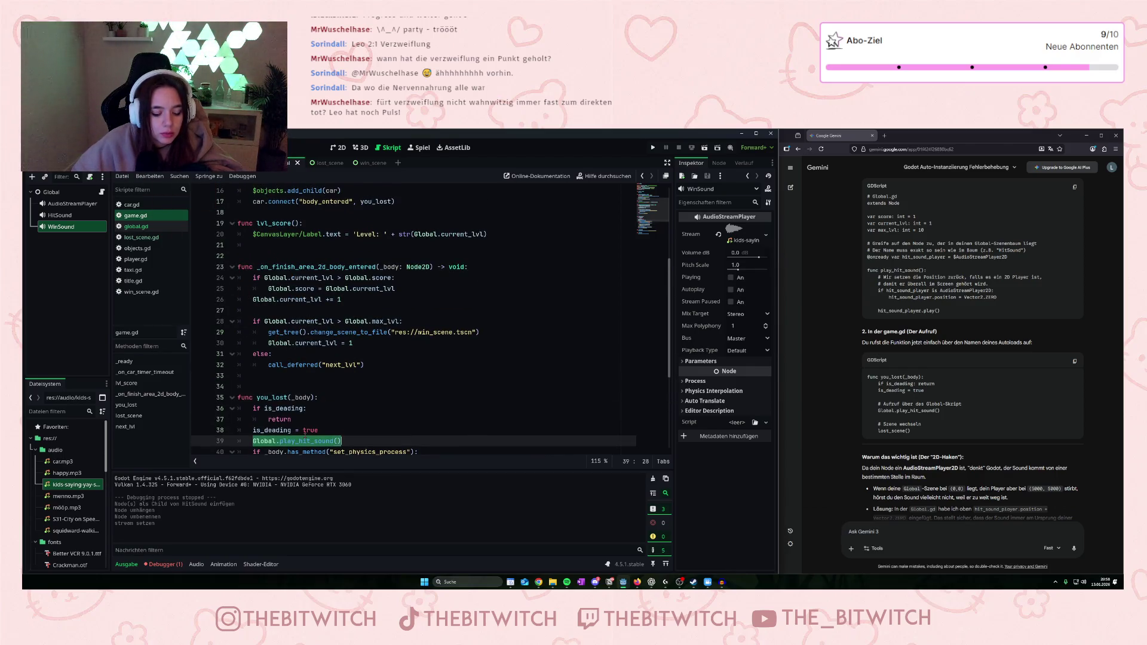
{"action": "scroll", "coordinate": [290, 321], "scroll_direction": "up", "scroll_amount": 1}
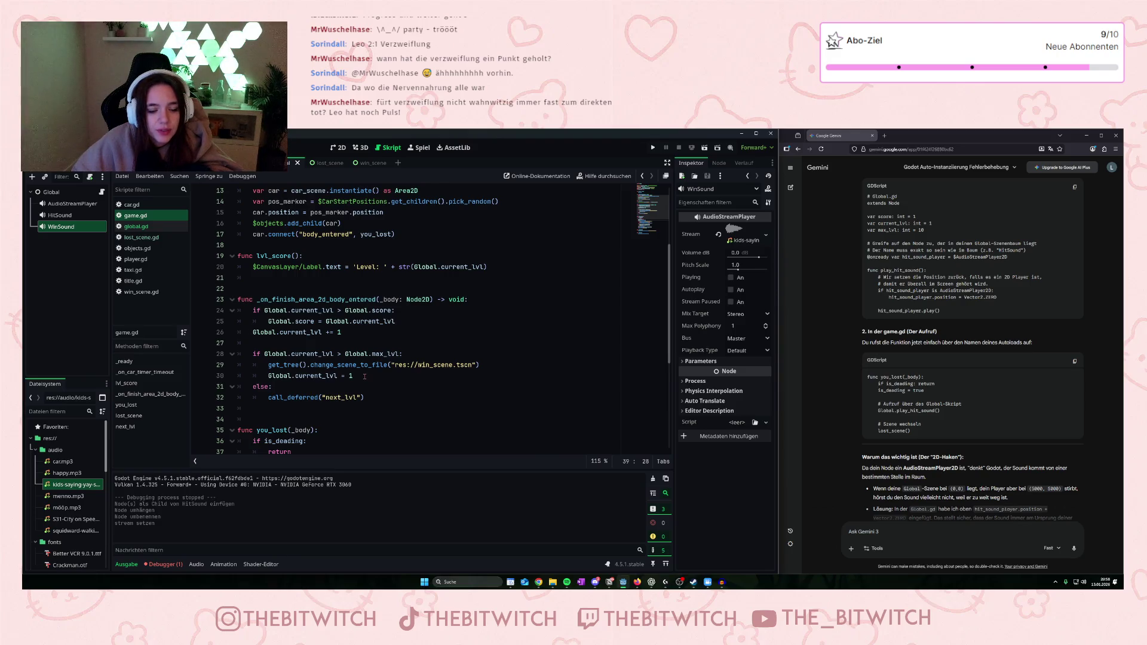
Insert Global.play_win_sound() below call_deferred("next_lvl") in the finish handler and save game.gd.
{"action": "left_click", "coordinate": [362, 376]}
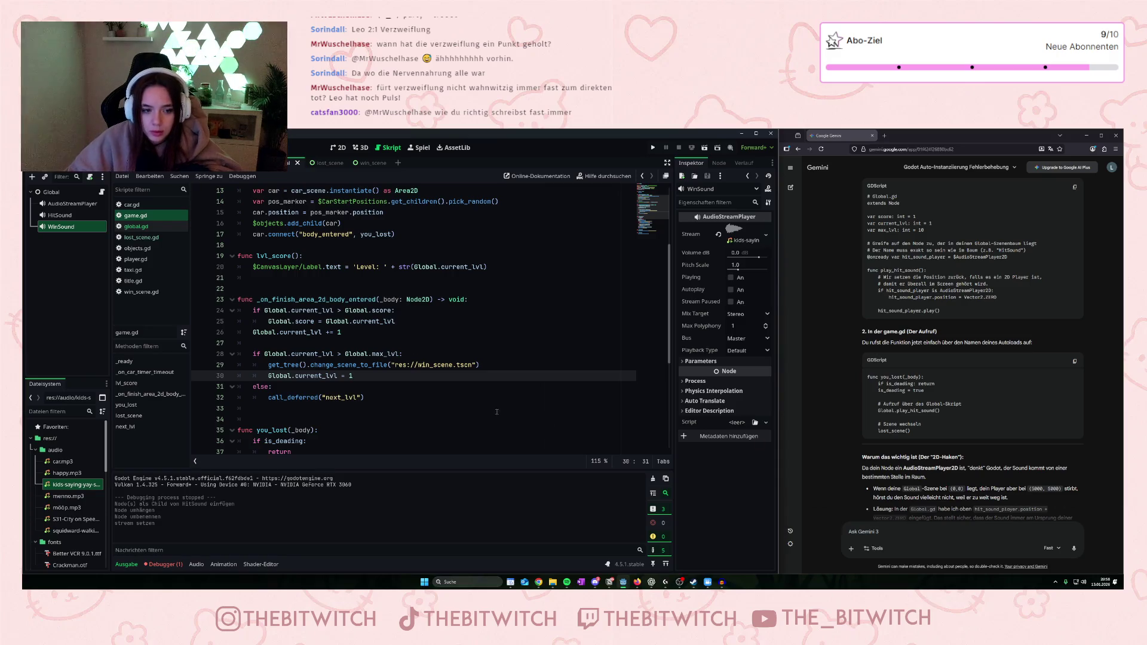
{"action": "left_click", "coordinate": [435, 402]}
{"action": "key", "text": "Return"}
{"action": "key", "text": "ctrl+v"}
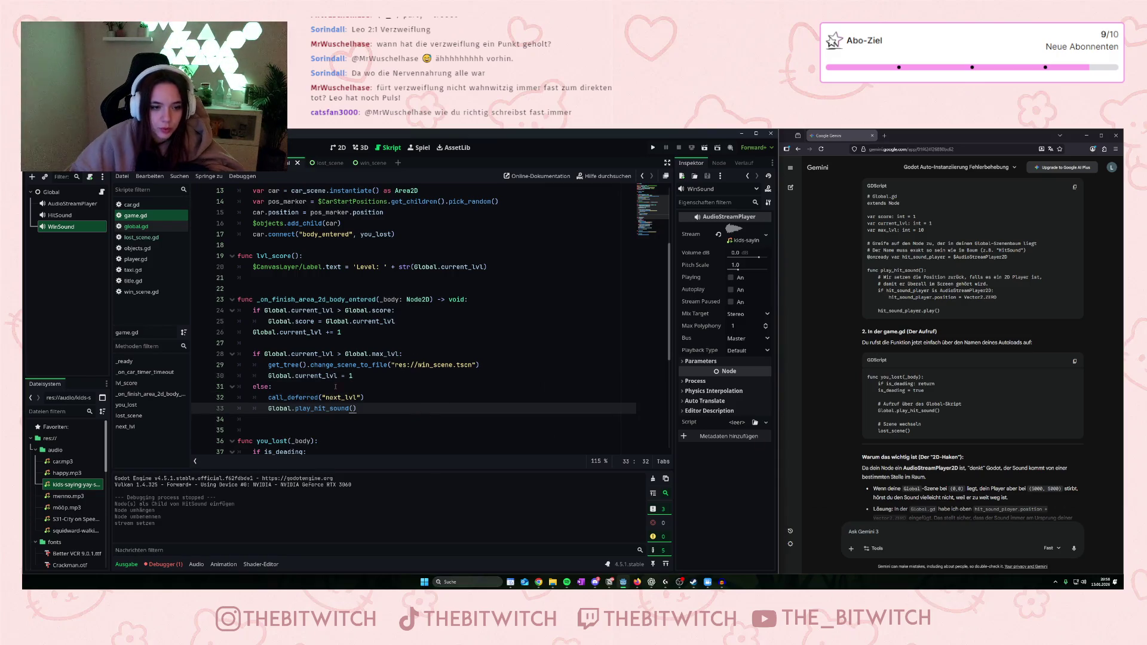
{"action": "left_click_drag", "start_coordinate": [315, 408], "coordinate": [326, 409]}
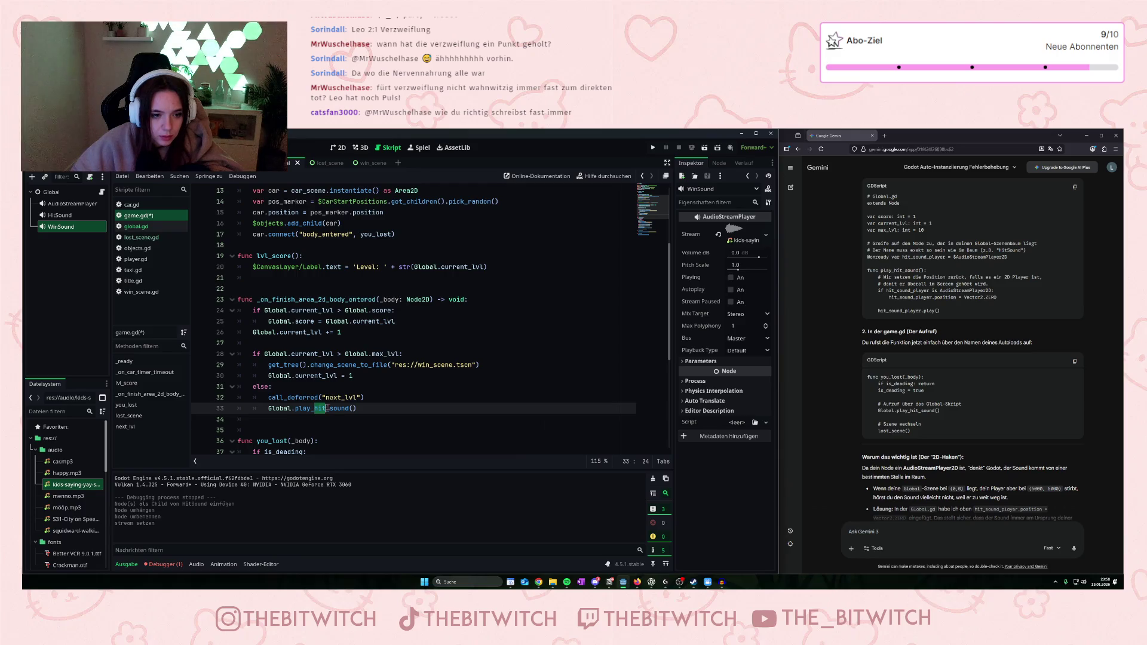
{"action": "type", "text": "win"}
{"action": "key", "text": "ctrl+s"}
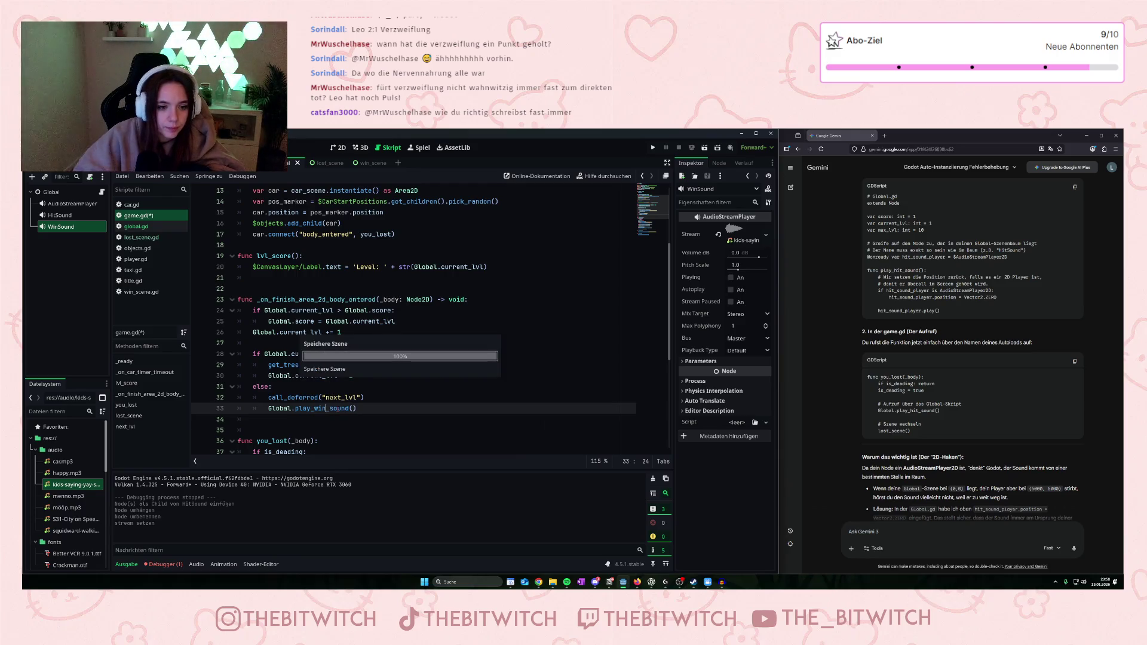
Run Taxi Run, guide the frog through Levels 1 and 2 into Level 3, then close the game.
{"action": "left_click", "coordinate": [652, 147]}
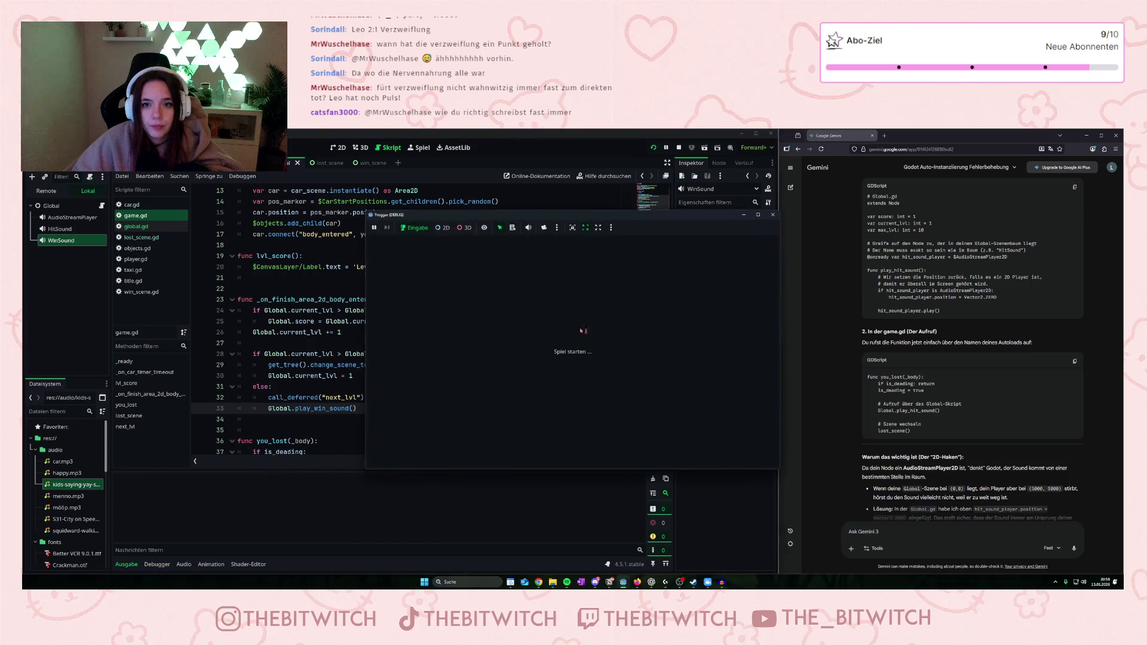
{"action": "key", "text": "Up"}
{"action": "key", "text": "Up"}
{"action": "key", "text": "Up"}
{"action": "key", "text": "Right"}
{"action": "key", "text": "Right"}
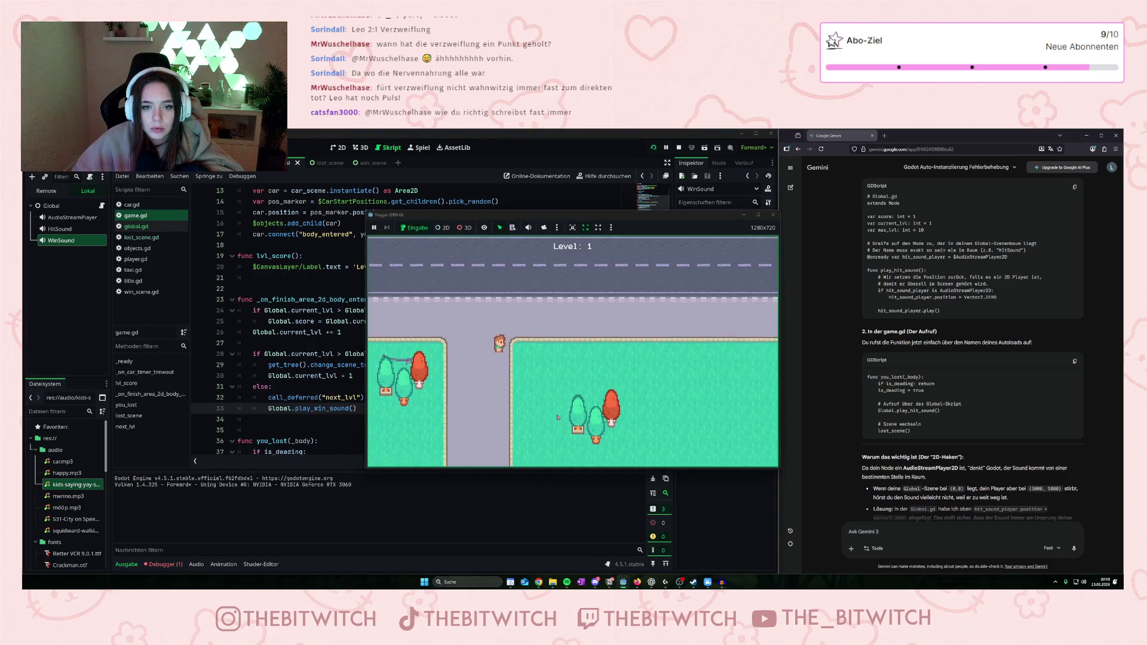
{"action": "key", "text": "Up"}
{"action": "key", "text": "Up"}
{"action": "key", "text": "Up"}
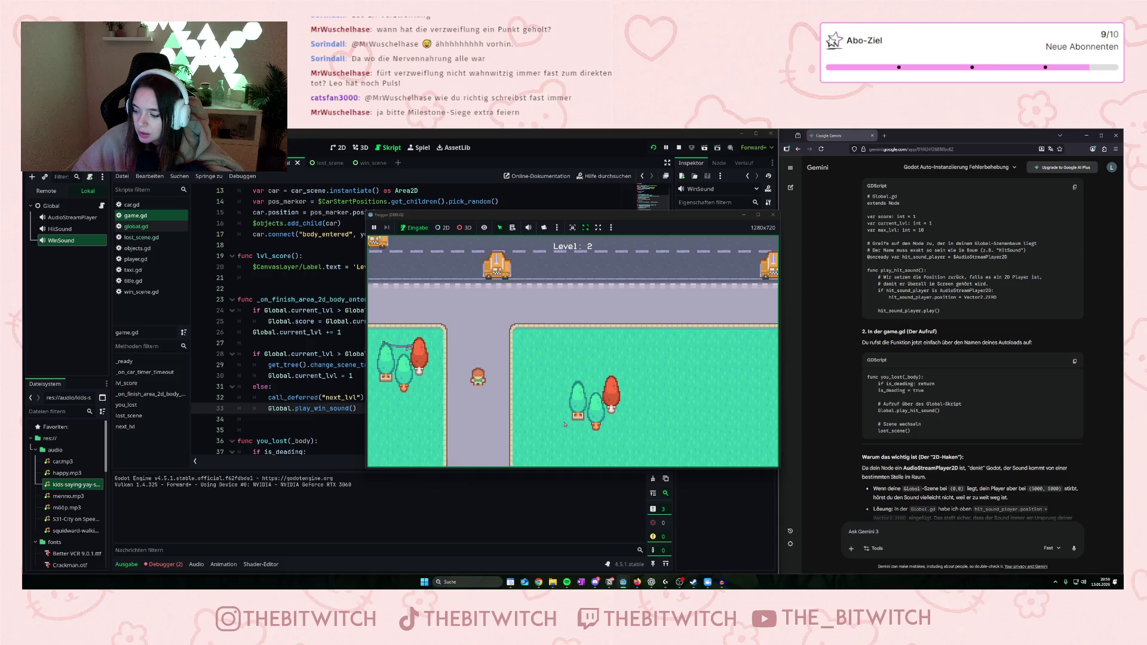
{"action": "key", "text": "Up"}
{"action": "key", "text": "Up"}
{"action": "key", "text": "Up"}
{"action": "key", "text": "Right"}
{"action": "key", "text": "Right"}
{"action": "key", "text": "Right"}
{"action": "key", "text": "Up"}
{"action": "key", "text": "Up"}
{"action": "key", "text": "Up"}
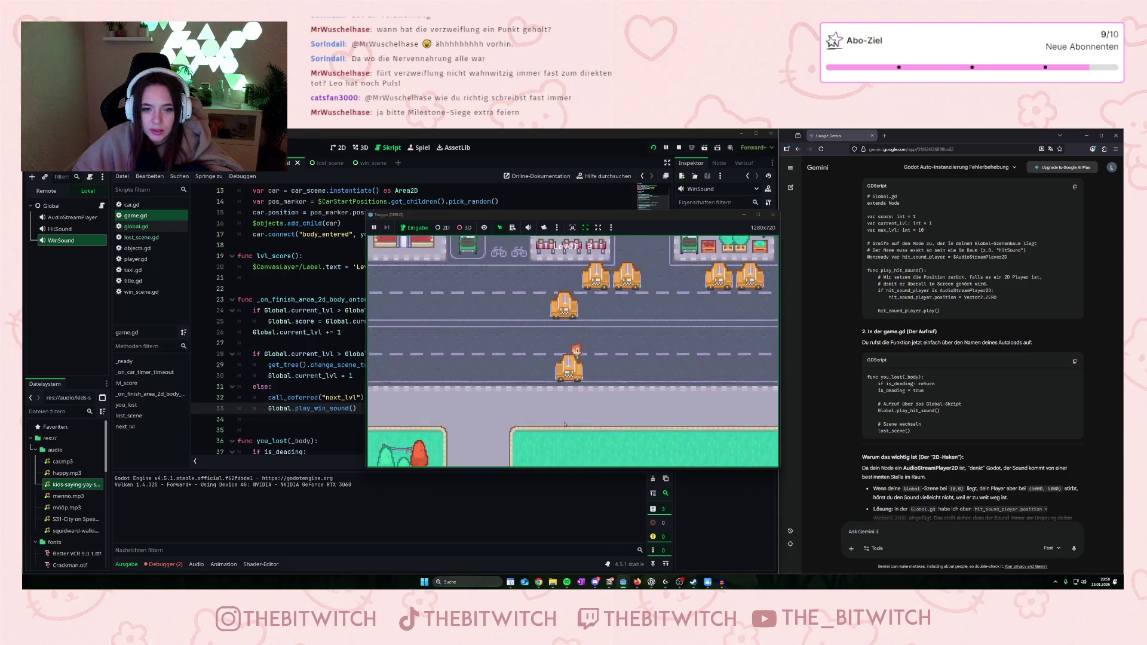
{"action": "key", "text": "Up"}
{"action": "key", "text": "Up"}
{"action": "key", "text": "Up"}
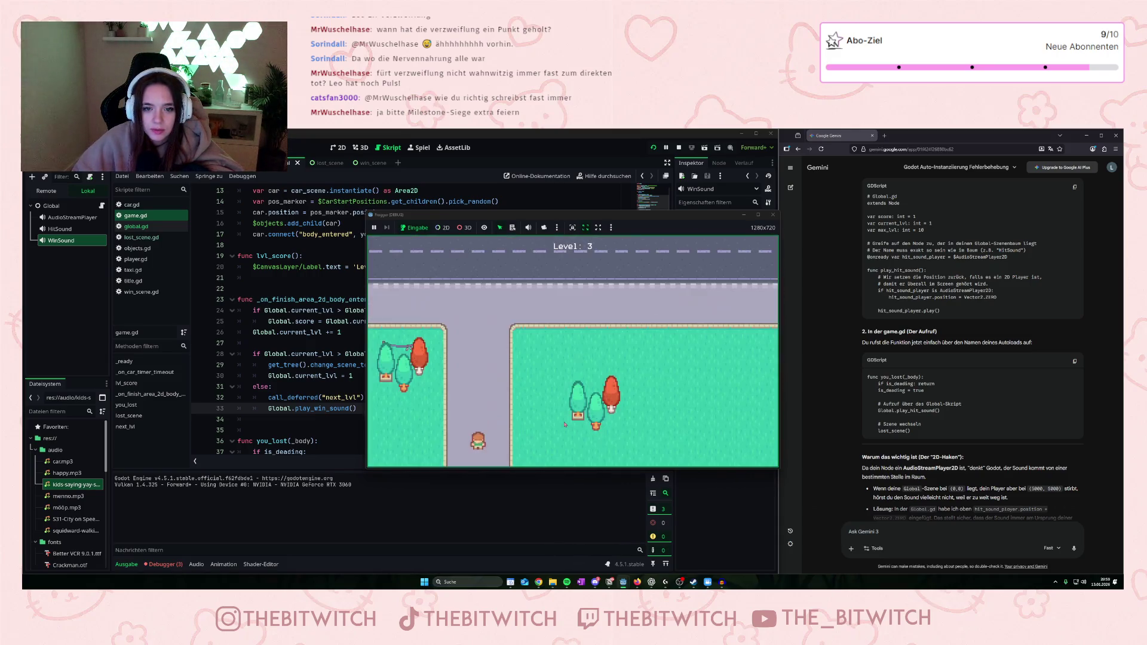
{"action": "key", "text": "Right"}
{"action": "key", "text": "Right"}
{"action": "key", "text": "Right"}
{"action": "key", "text": "Up"}
{"action": "key", "text": "Up"}
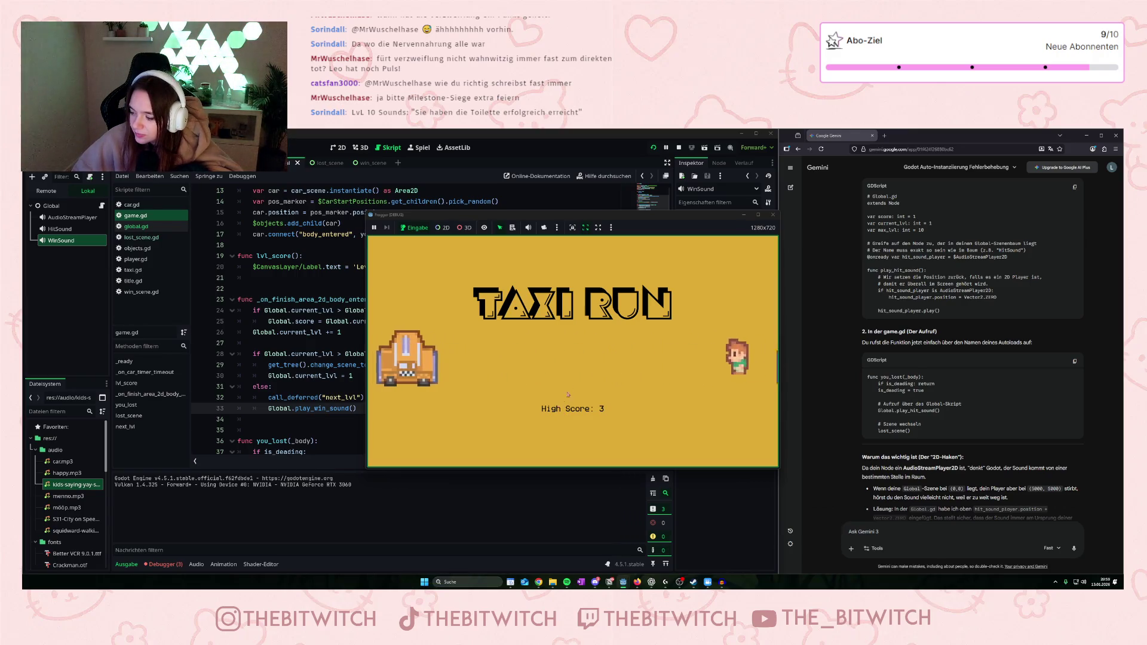
{"action": "left_click", "coordinate": [777, 216]}
{"action": "scroll", "coordinate": [63, 448], "scroll_direction": "up", "scroll_amount": 3}
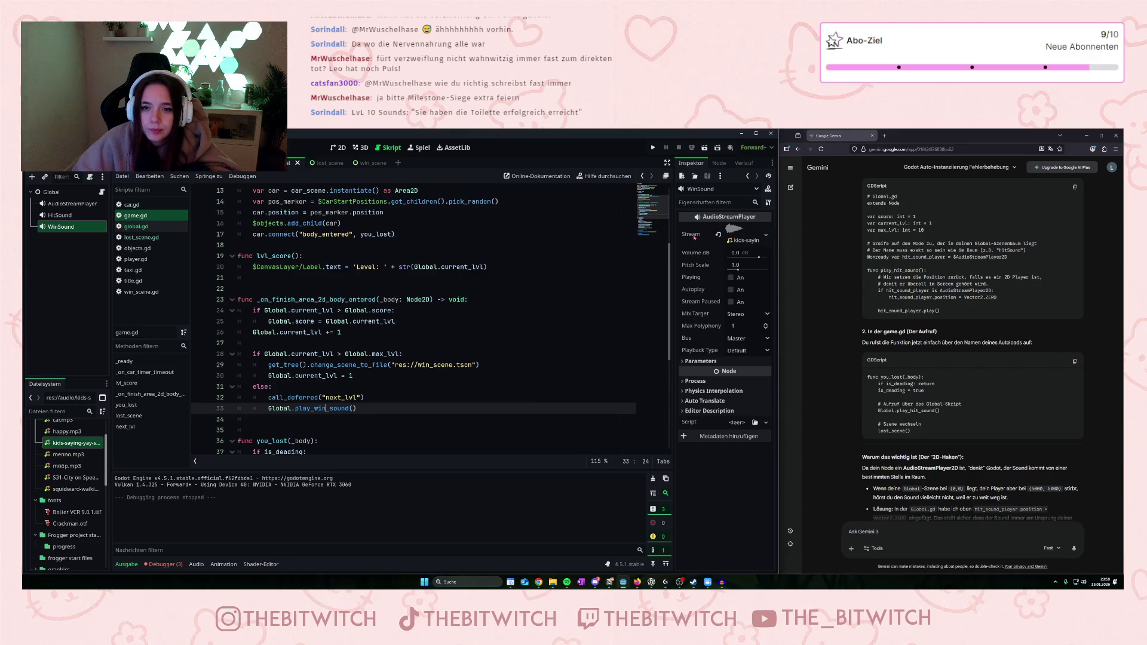
Inspect the yay sound file's audio import settings, then close them.
{"action": "scroll", "coordinate": [68, 485], "scroll_direction": "up", "scroll_amount": 3}
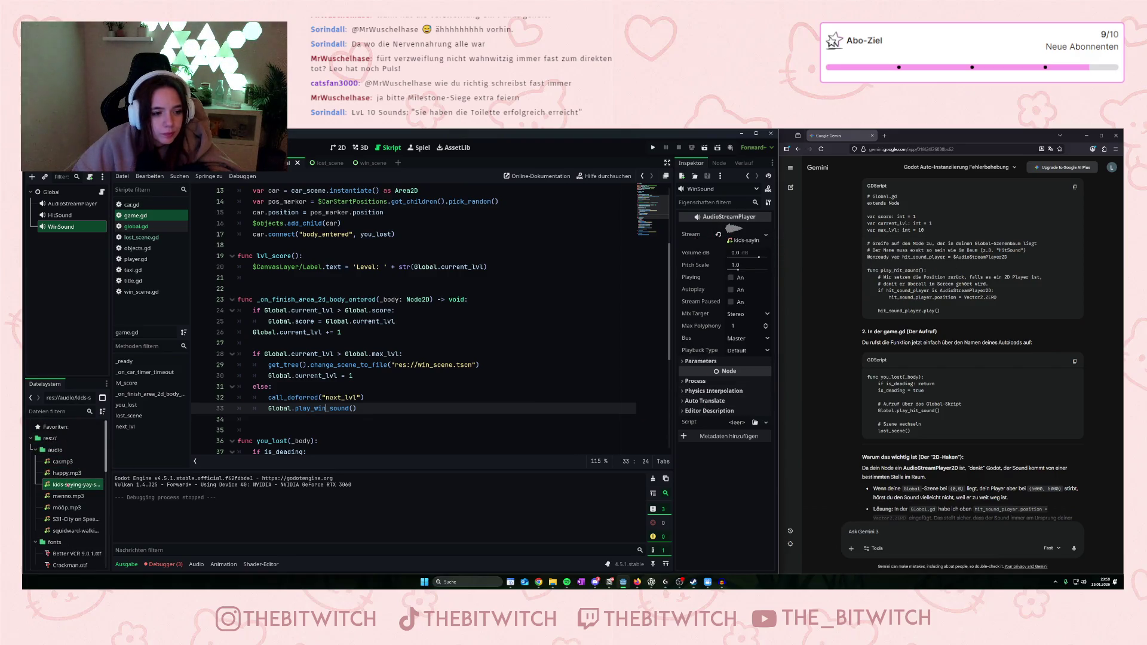
{"action": "double_click", "coordinate": [67, 485]}
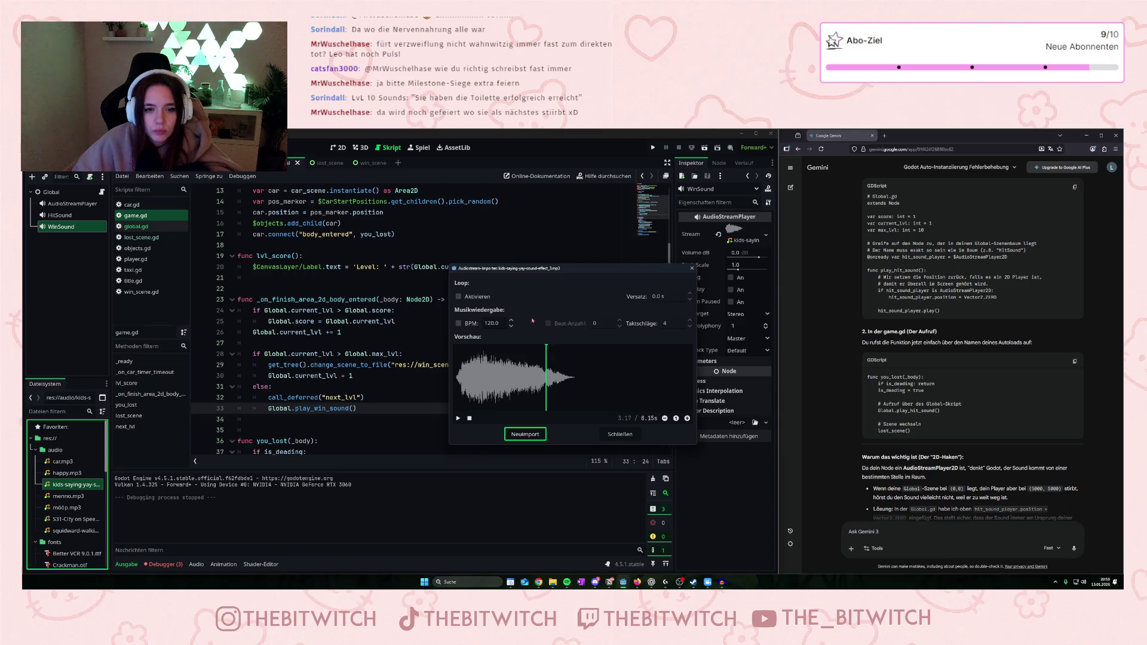
{"action": "left_click", "coordinate": [627, 437]}
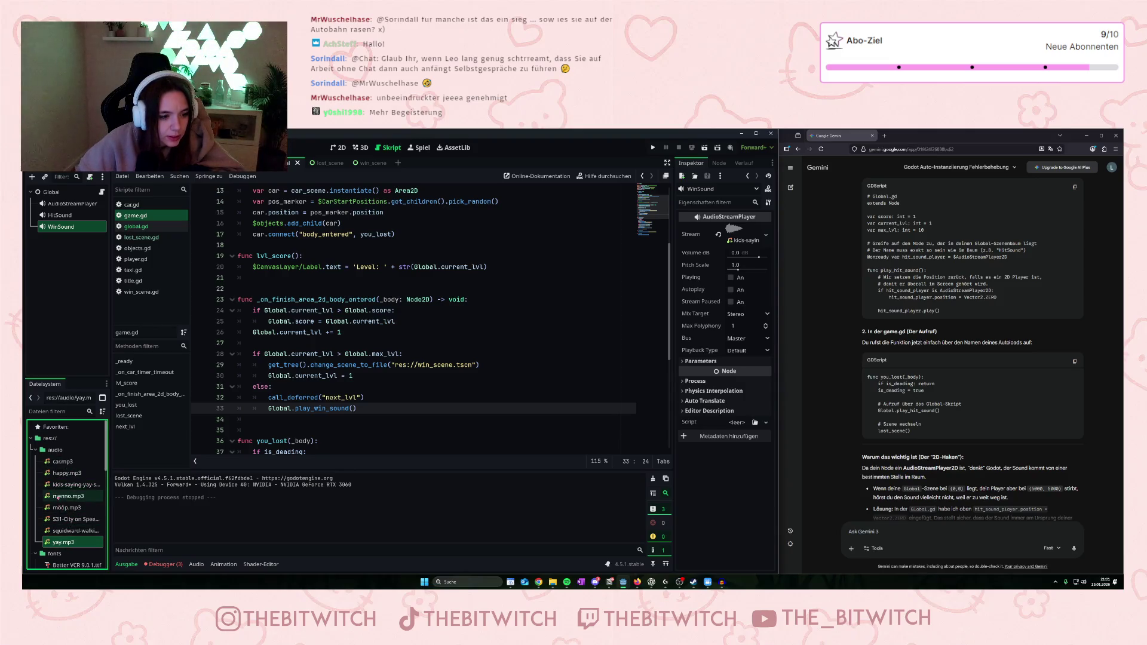
Delete kids-saying-yay-sound-effect_3.mp3 from the audio folder.
{"action": "right_click", "coordinate": [72, 485]}
{"action": "left_click", "coordinate": [144, 505]}
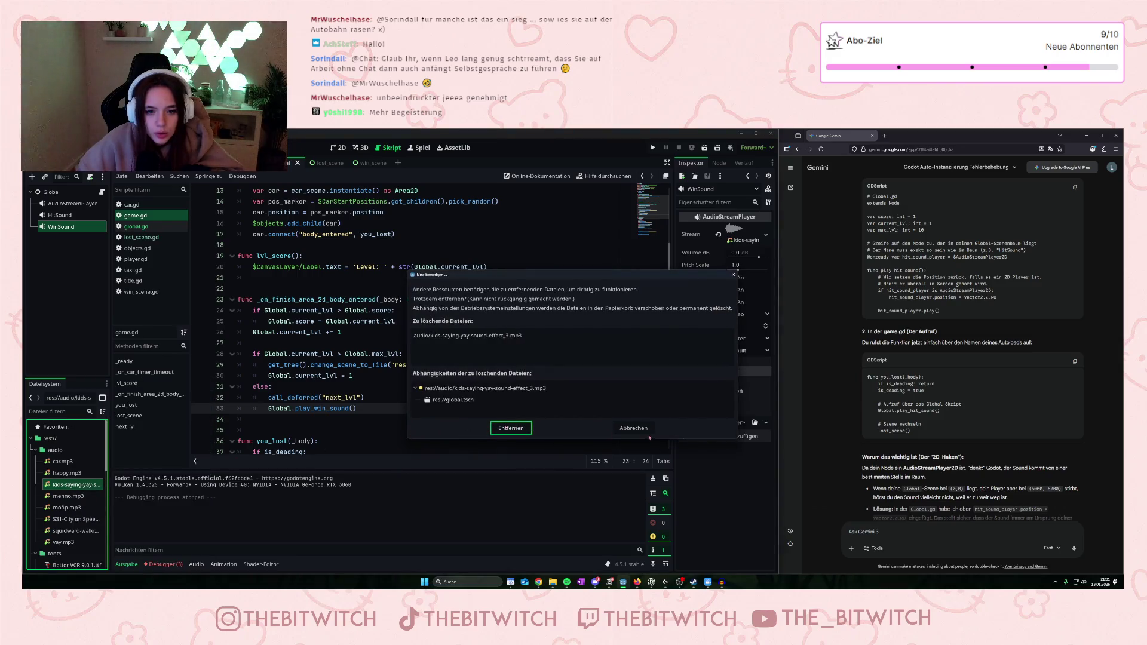
{"action": "left_click", "coordinate": [517, 428]}
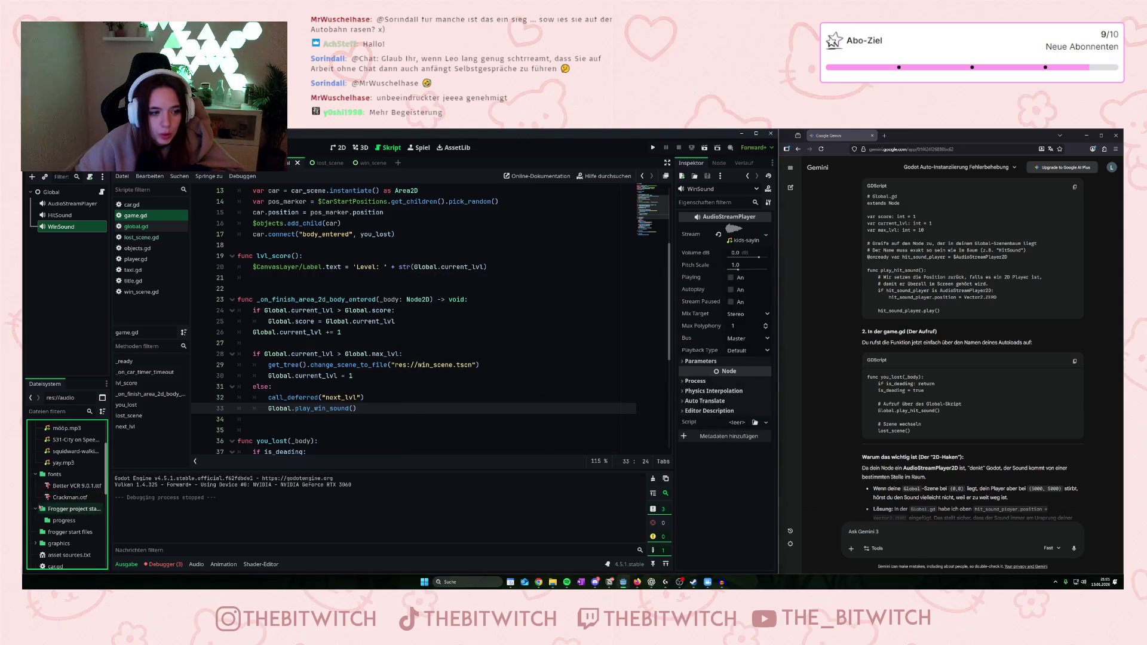
Assign yay.mp3 as WinSound's Stream.
{"action": "left_click", "coordinate": [63, 531]}
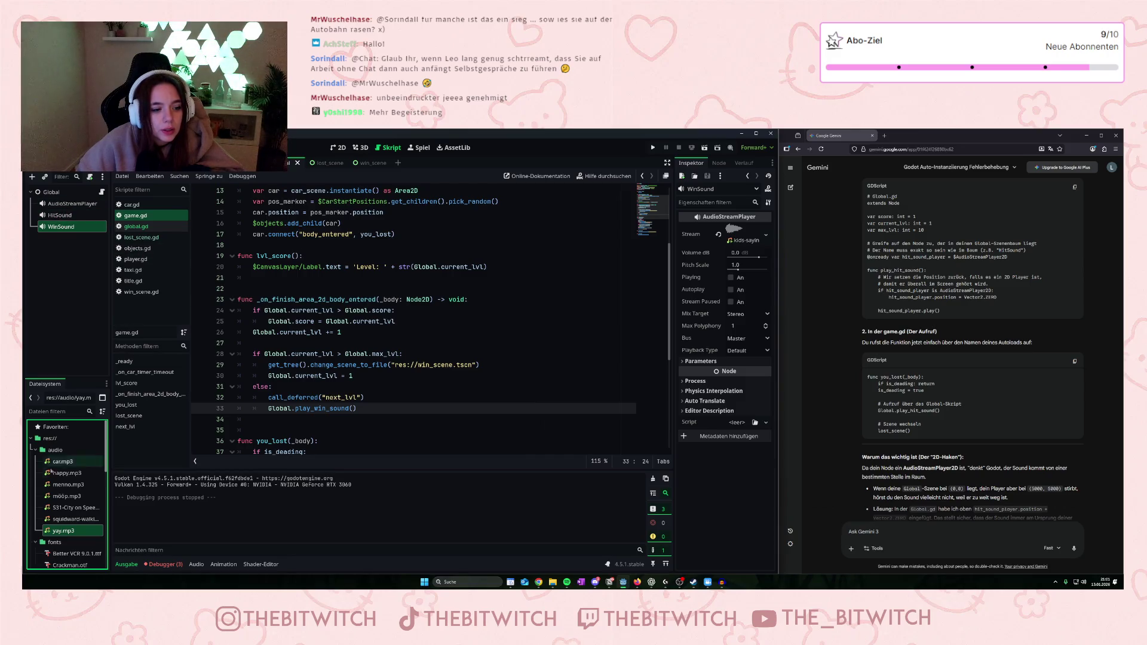
{"action": "mouse_move", "coordinate": [63, 531]}
{"action": "left_mouse_down"}
{"action": "mouse_move", "coordinate": [106, 525]}
{"action": "mouse_move", "coordinate": [732, 234]}
{"action": "left_mouse_up"}
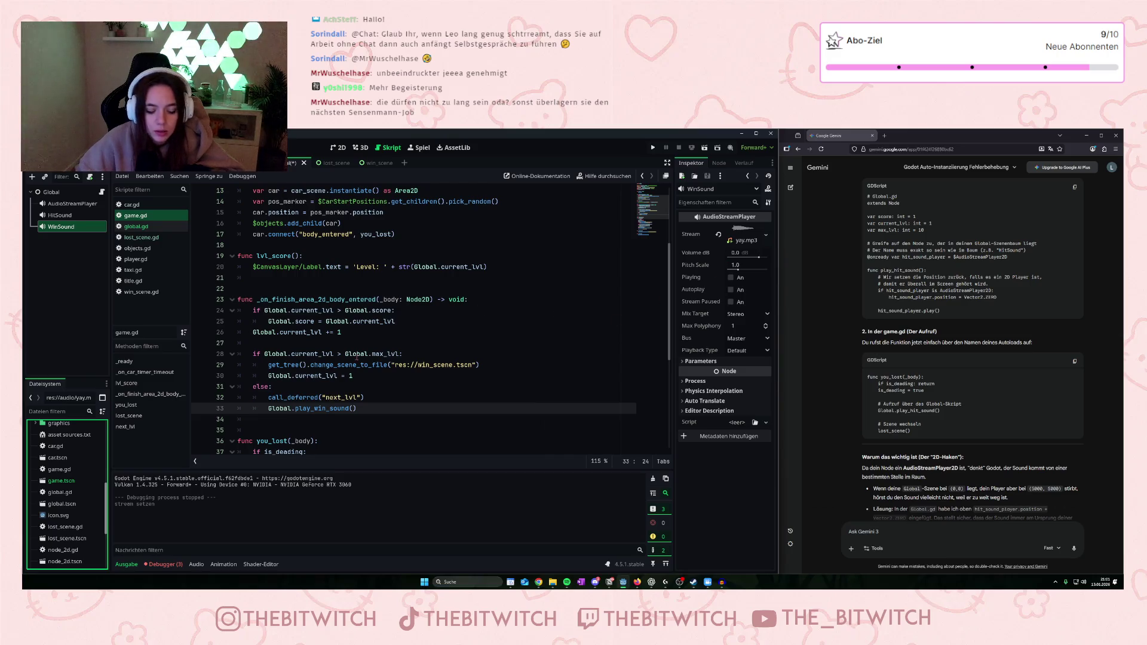
{"action": "left_click", "coordinate": [359, 363]}
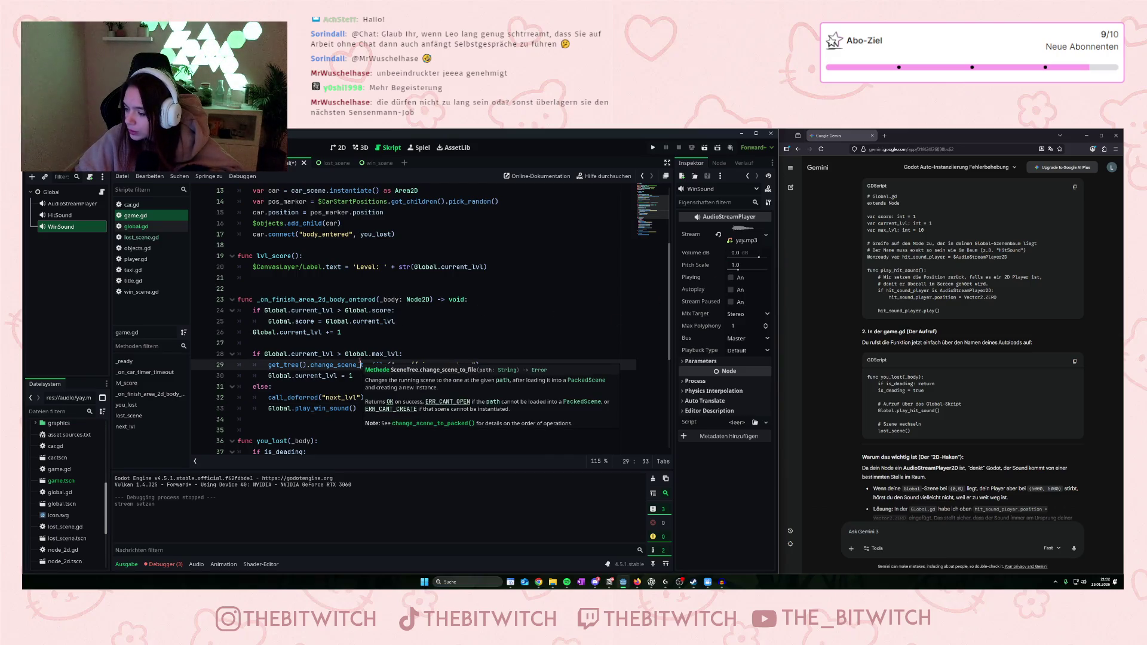
{"action": "left_click", "coordinate": [653, 148]}
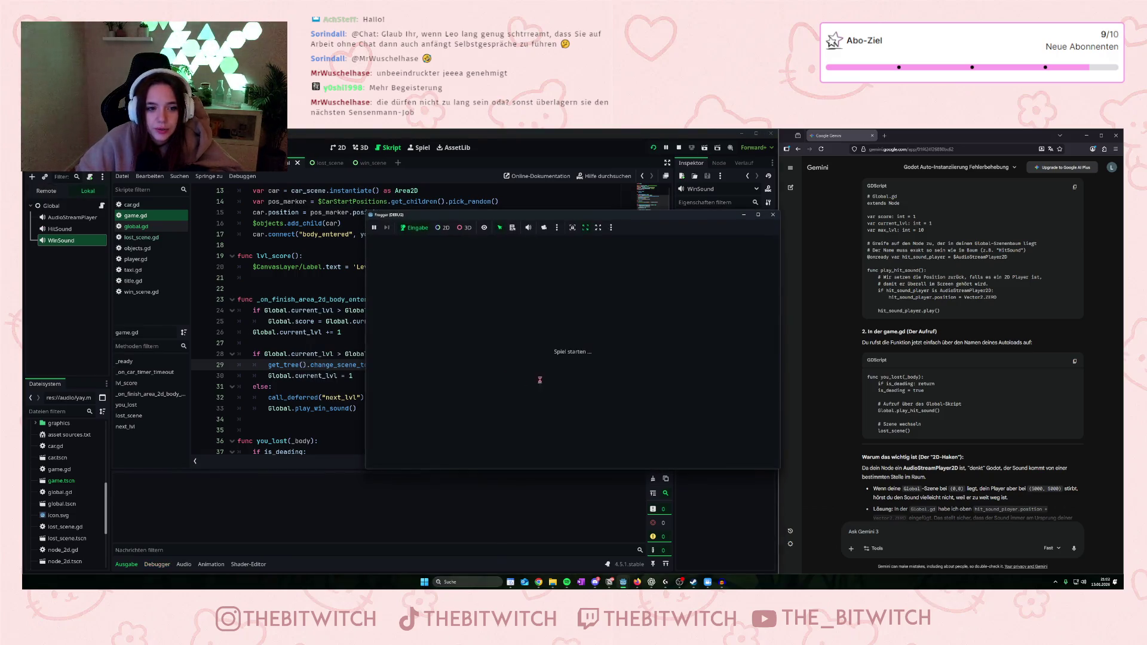
{"action": "key", "text": "Up"}
{"action": "key", "text": "Up"}
{"action": "key", "text": "Up"}
{"action": "key", "text": "Right"}
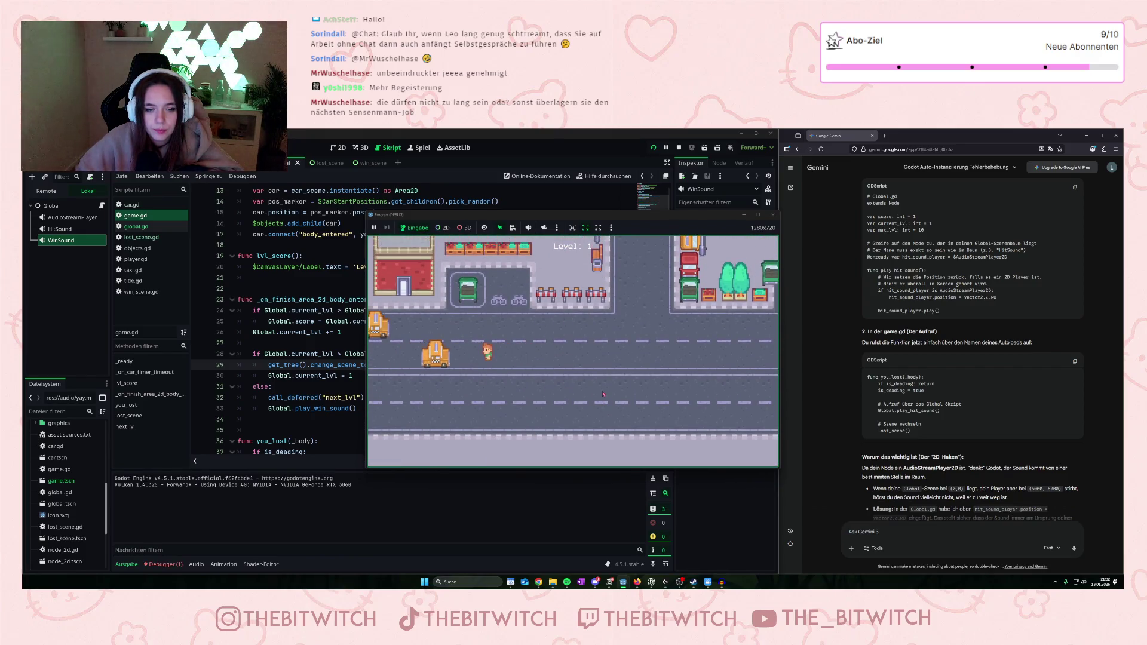
{"action": "key", "text": "Left"}
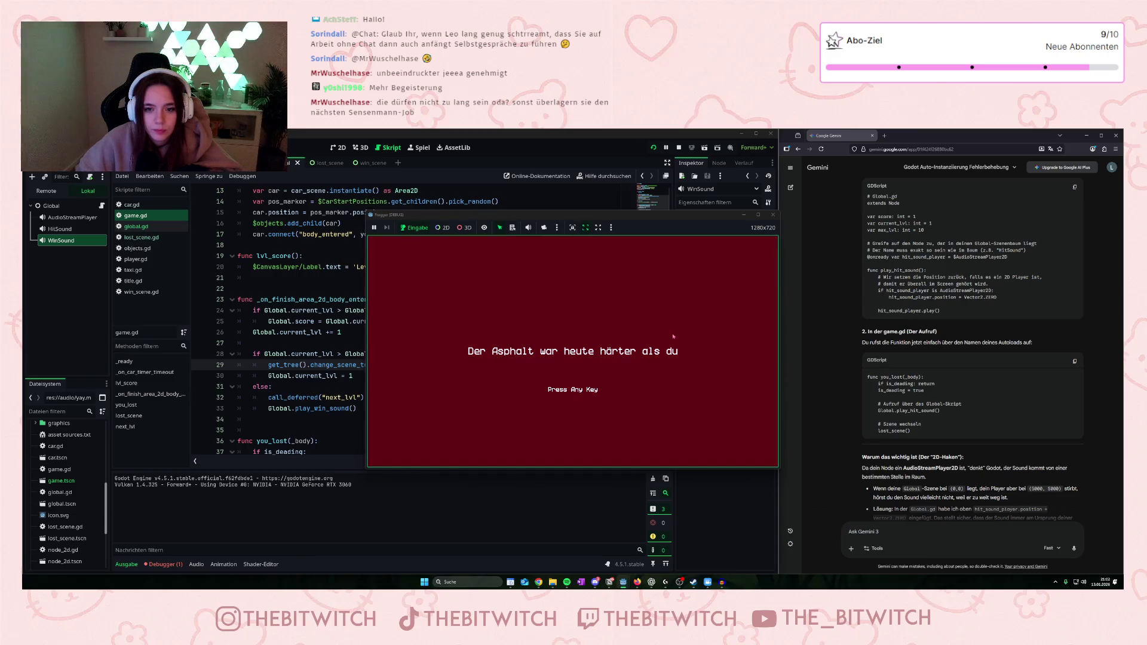
{"action": "key", "text": "space"}
{"action": "key", "text": "space"}
{"action": "key", "text": "Up"}
{"action": "key", "text": "Right"}
{"action": "key", "text": "Right"}
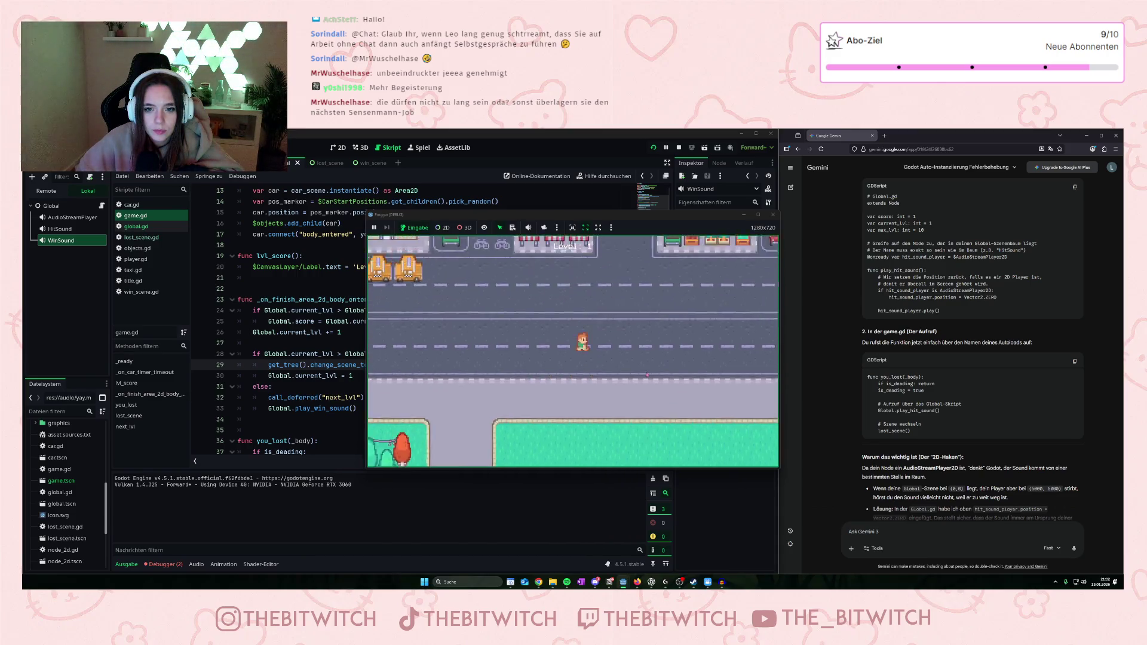
{"action": "key", "text": "Up"}
{"action": "key", "text": "Up"}
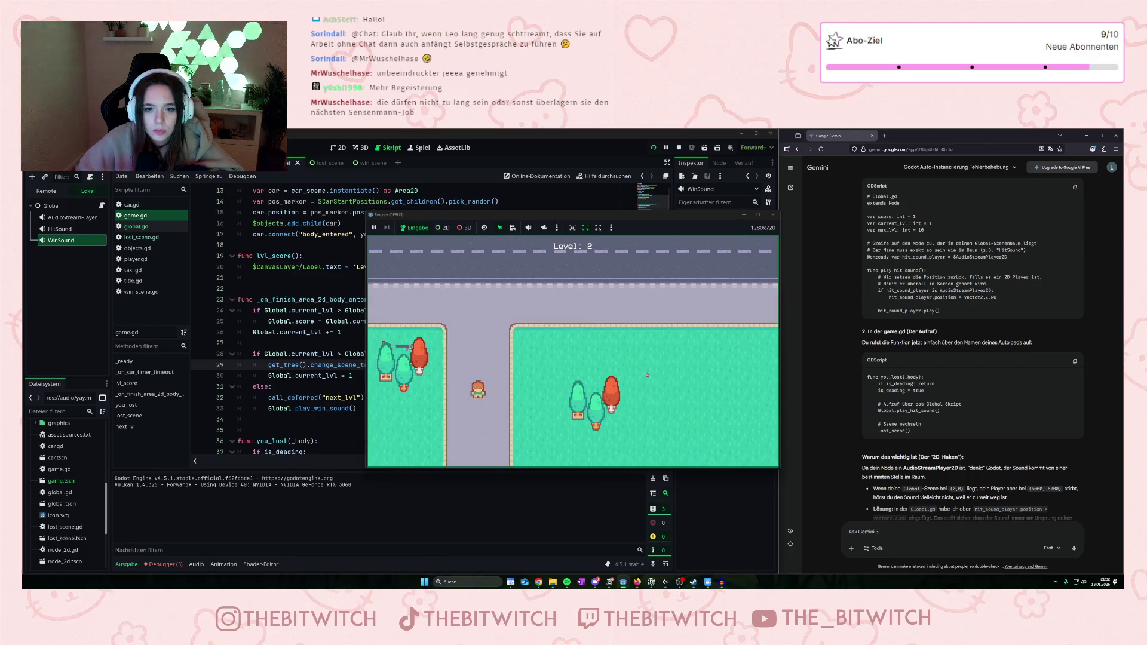
{"action": "key", "text": "Up"}
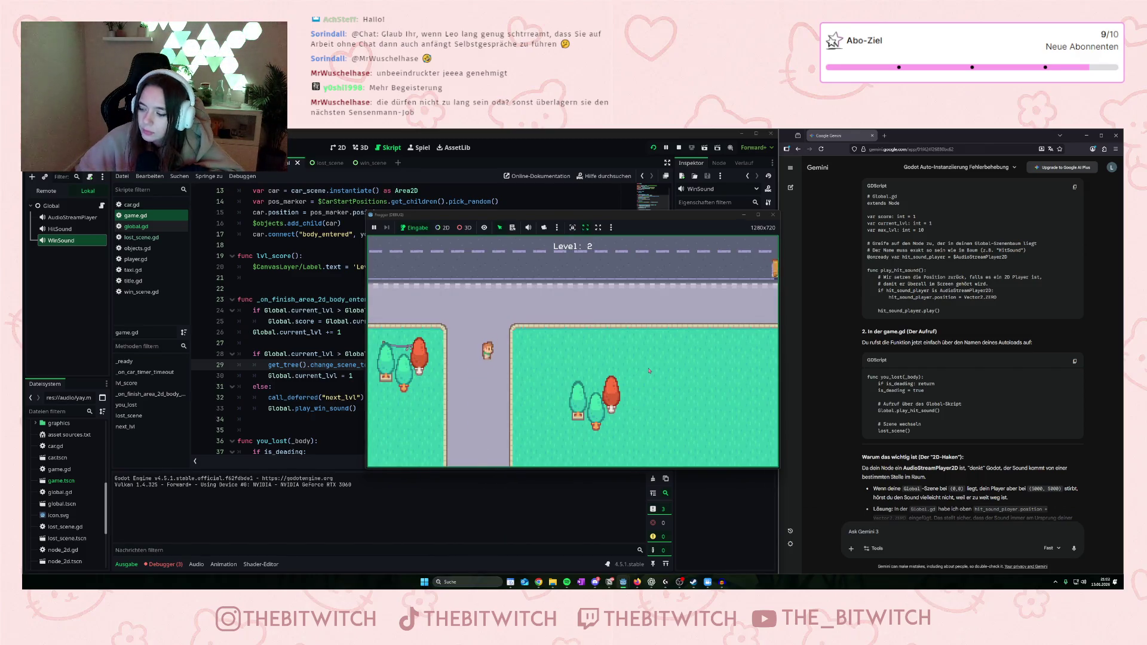
{"action": "key", "text": "Right"}
{"action": "key", "text": "Up"}
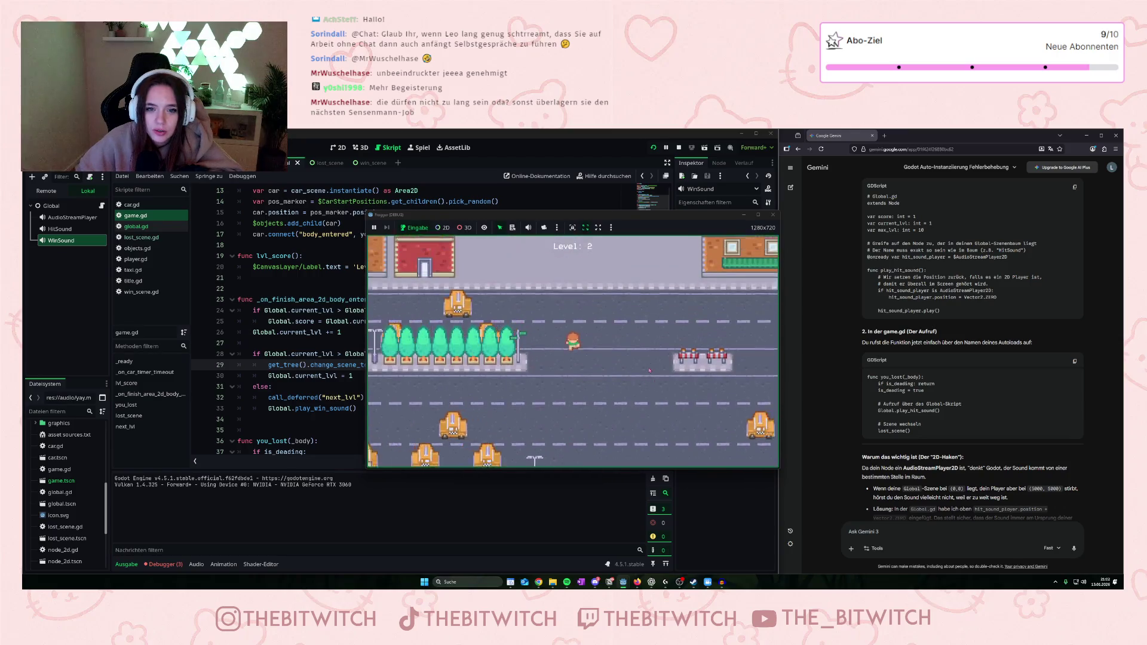
{"action": "key", "text": "Up"}
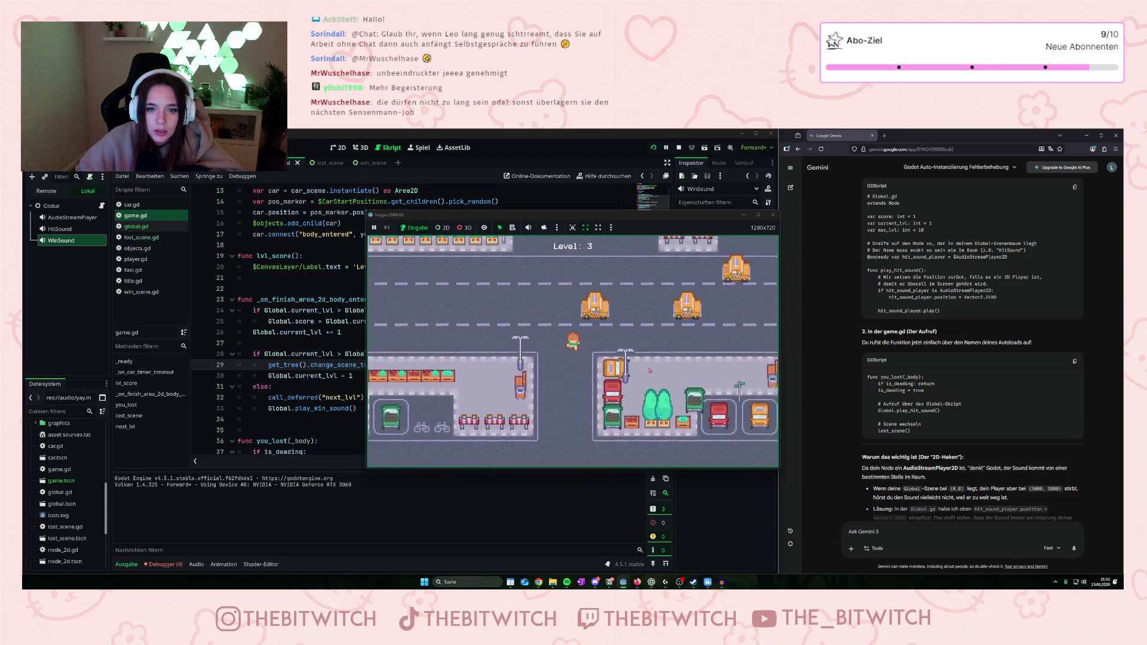
{"action": "left_click", "coordinate": [743, 216]}
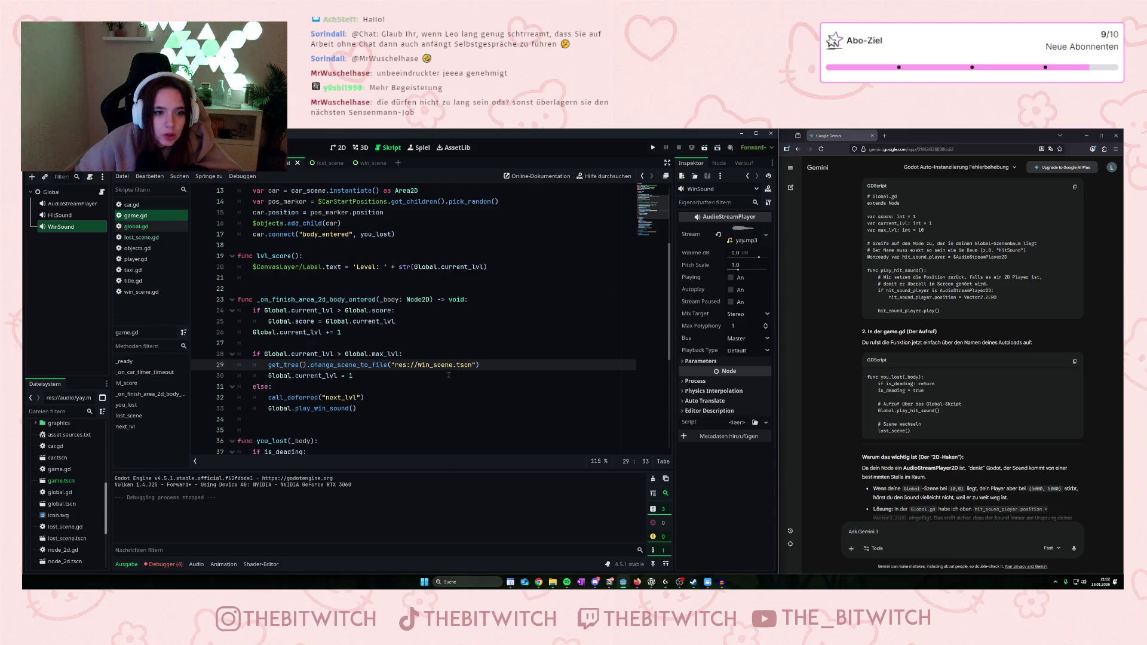
Move the Global.play_win_sound() call above call_deferred("next_lvl").
{"action": "scroll", "coordinate": [443, 374], "scroll_direction": "up", "scroll_amount": 4}
{"action": "scroll", "coordinate": [439, 373], "scroll_direction": "down", "scroll_amount": 8}
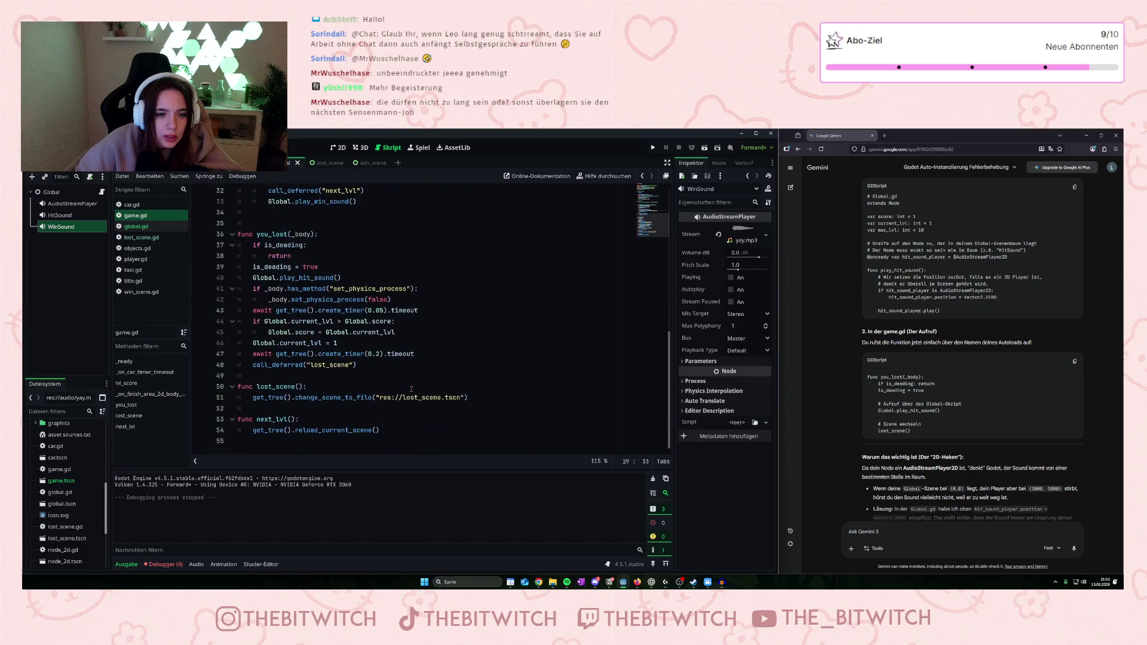
{"action": "scroll", "coordinate": [394, 362], "scroll_direction": "up", "scroll_amount": 1}
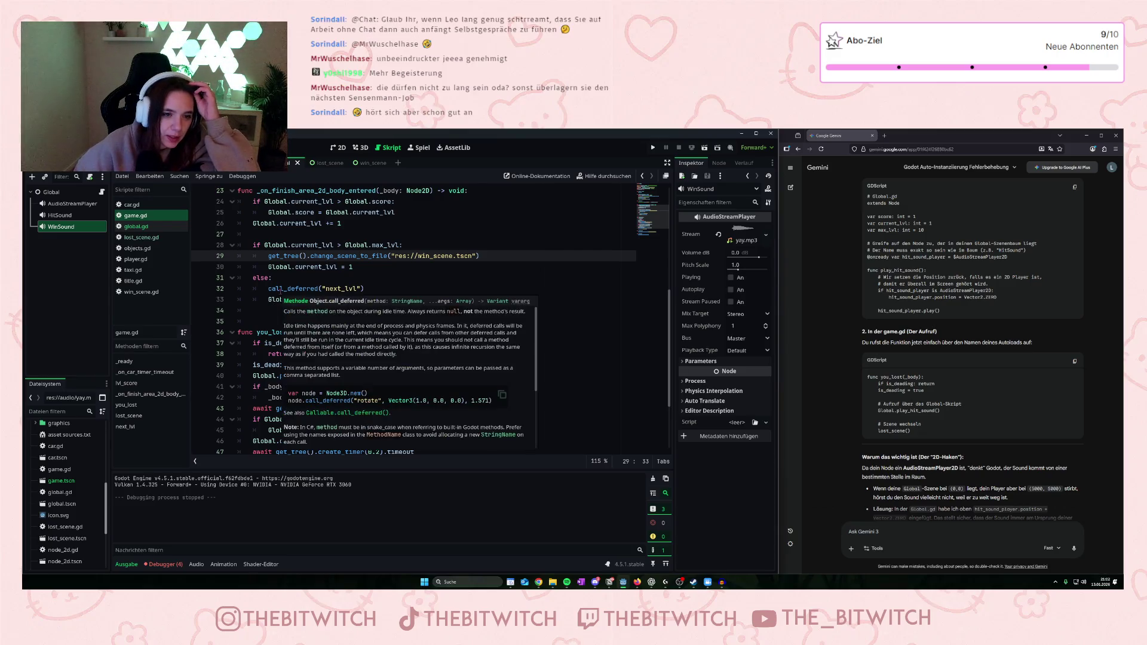
{"action": "left_click_drag", "start_coordinate": [357, 299], "coordinate": [267, 300]}
{"action": "key", "text": "ctrl+c"}
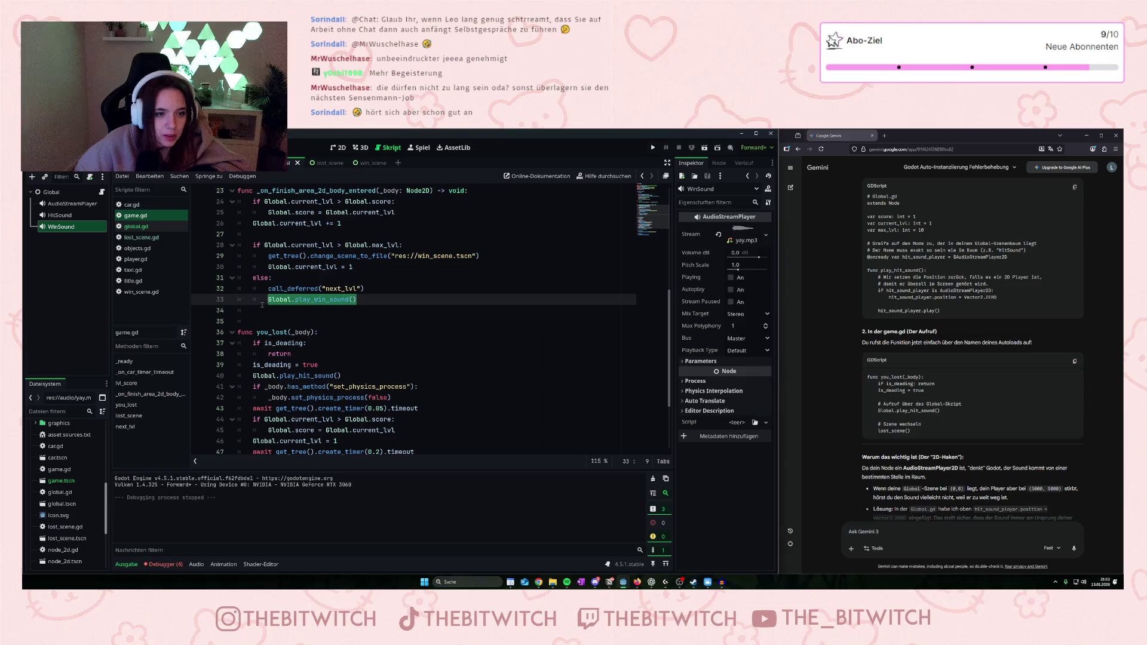
{"action": "key", "text": "BackSpace"}
{"action": "left_click", "coordinate": [267, 290]}
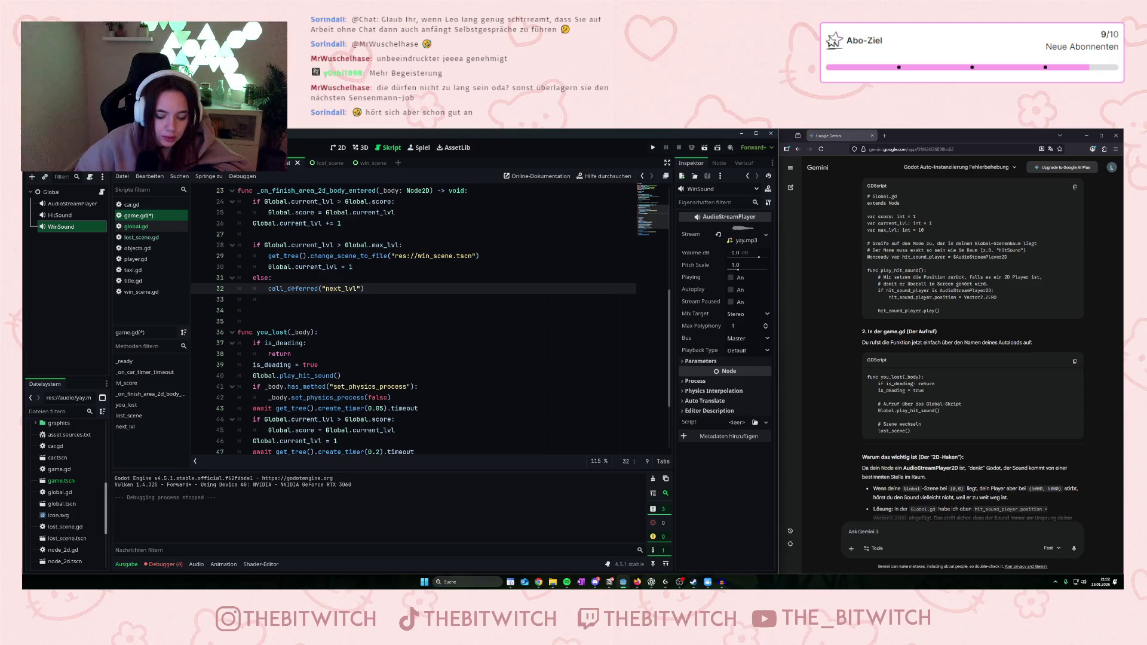
{"action": "key", "text": "Return"}
{"action": "left_click", "coordinate": [293, 289]}
{"action": "key", "text": "ctrl+v"}
Remove the leftover empty line 34, save game.gd, and run the project.
{"action": "left_click", "coordinate": [500, 356]}
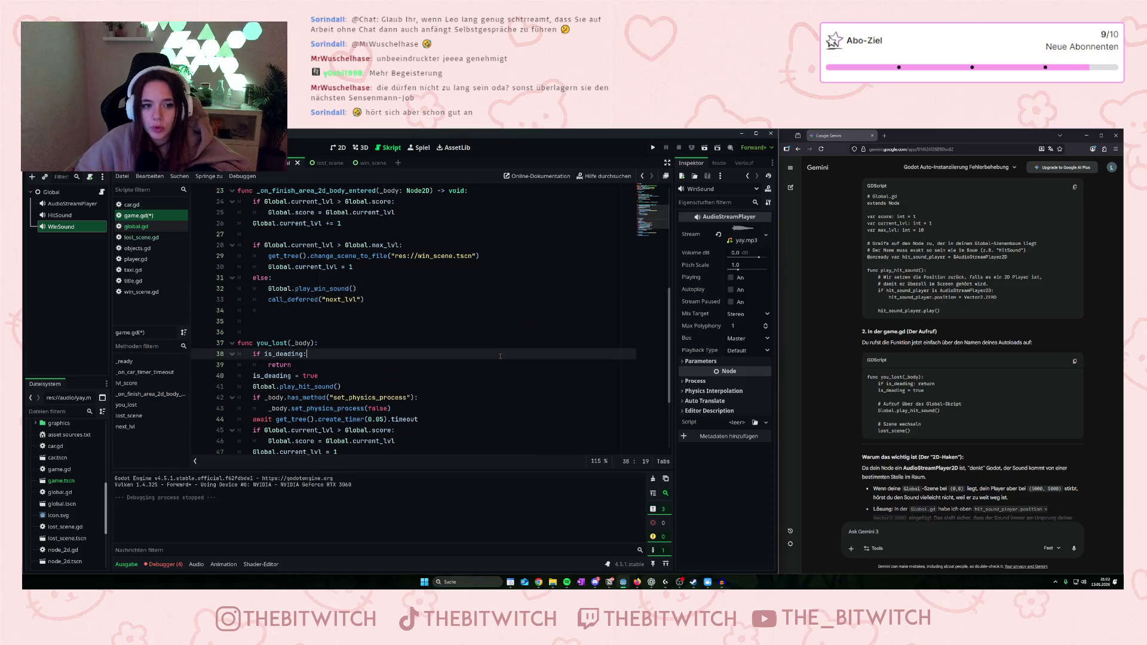
{"action": "left_click", "coordinate": [284, 314]}
{"action": "key", "text": "BackSpace"}
{"action": "key", "text": "BackSpace"}
{"action": "key", "text": "BackSpace"}
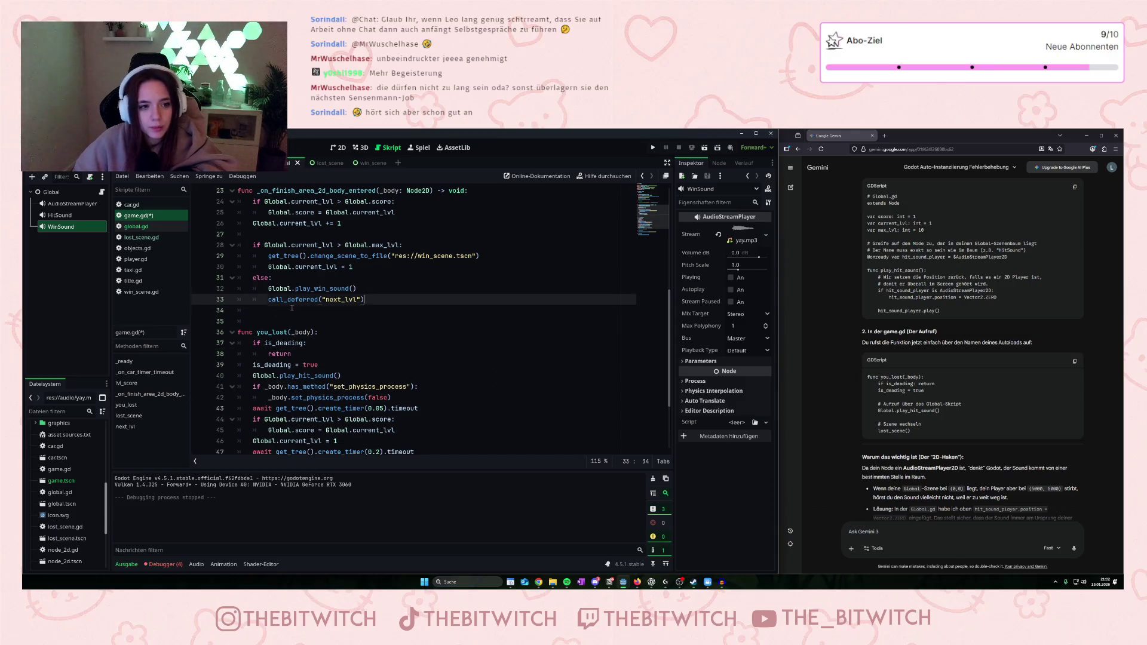
{"action": "key", "text": "ctrl+s"}
{"action": "left_click", "coordinate": [651, 148]}
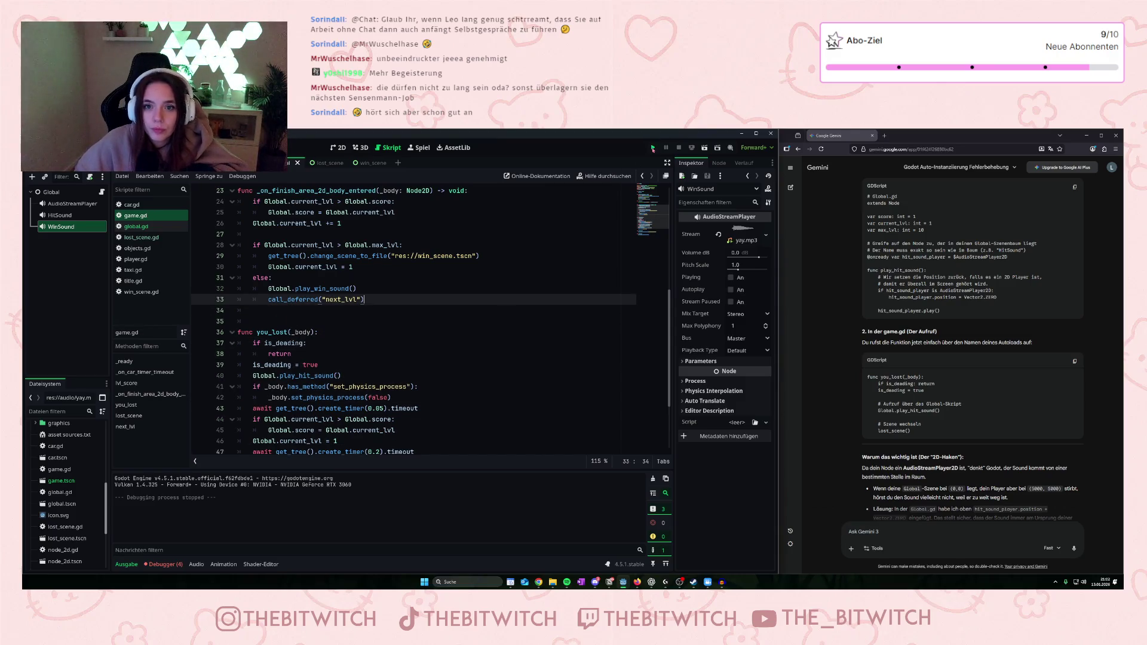
Move the player up the road to the finish, advancing from Level 1 to Level 2.
{"action": "key", "text": "Up"}
{"action": "key", "text": "Up"}
{"action": "key", "text": "Up"}
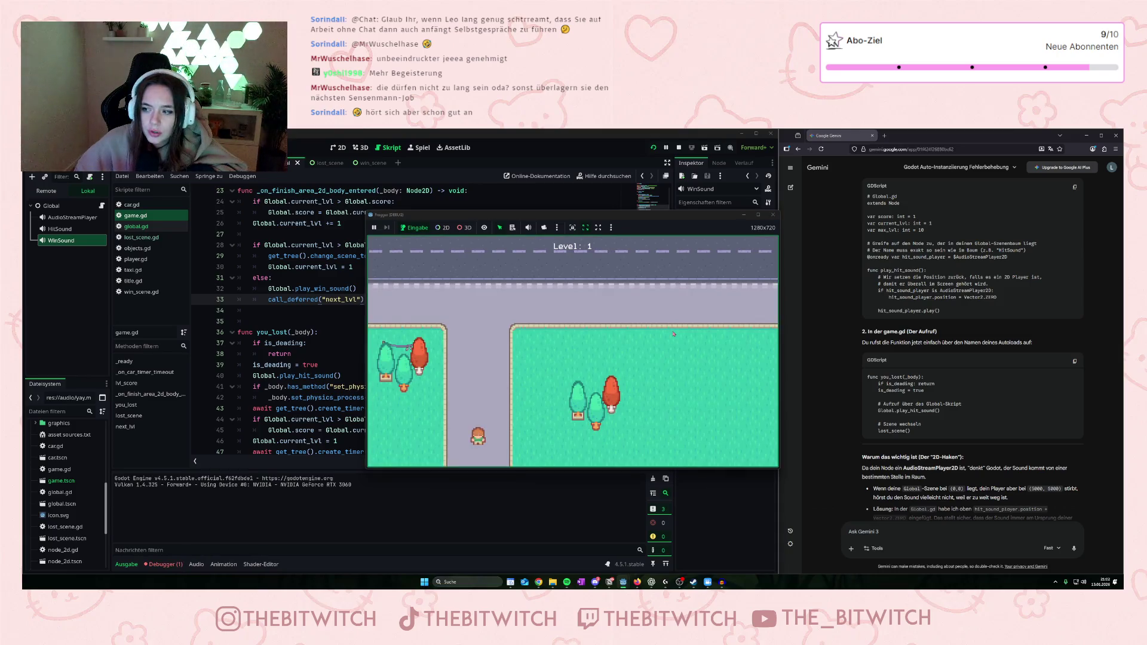
{"action": "key", "text": "Right"}
{"action": "key", "text": "Right"}
{"action": "key", "text": "Right"}
{"action": "key", "text": "Up"}
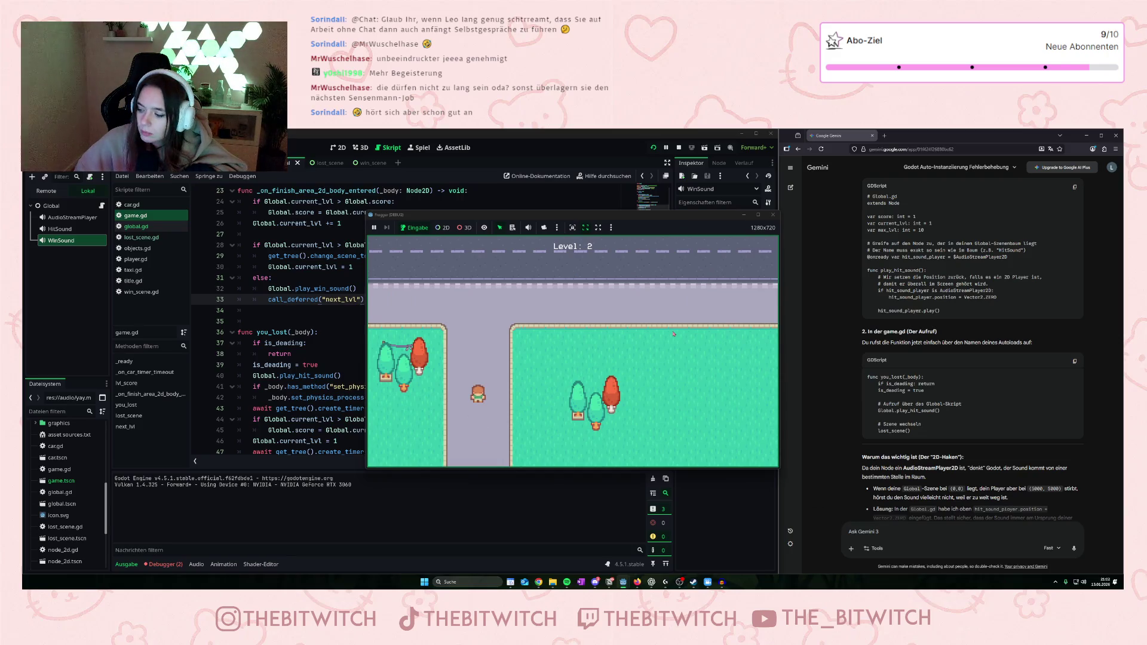
Cross the Level 2 city street to reach Level 3, then close the game window.
{"action": "key", "text": "Up"}
{"action": "key", "text": "Up"}
{"action": "key", "text": "Up"}
{"action": "key", "text": "Right"}
{"action": "key", "text": "Right"}
{"action": "key", "text": "Right"}
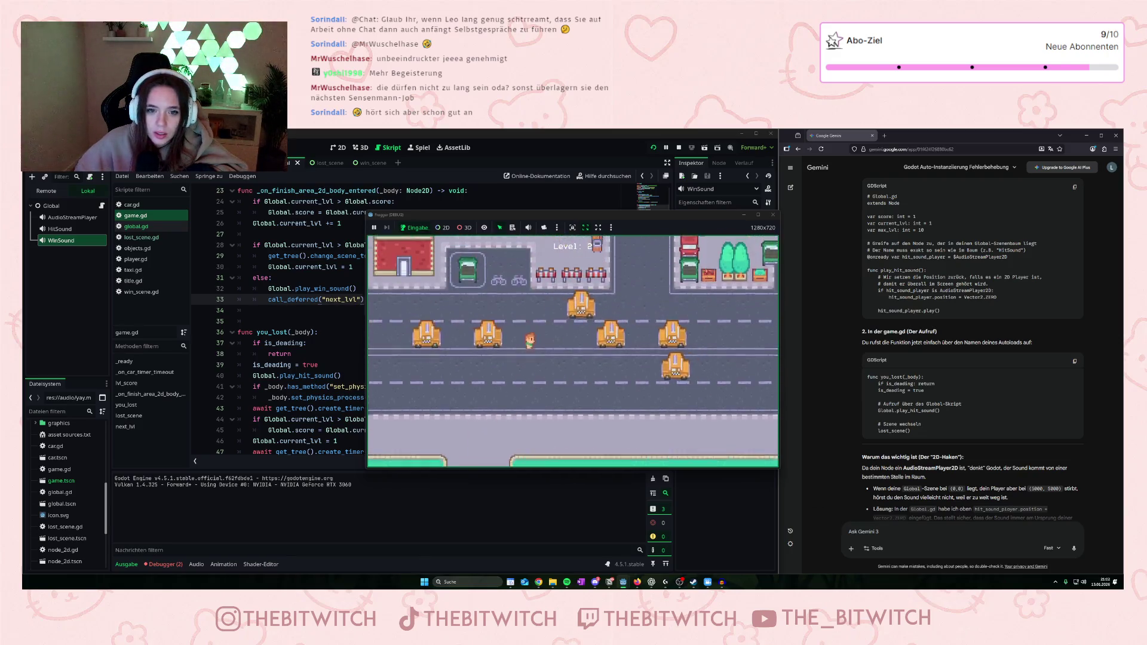
{"action": "key", "text": "Up"}
{"action": "key", "text": "Up"}
{"action": "key", "text": "Up"}
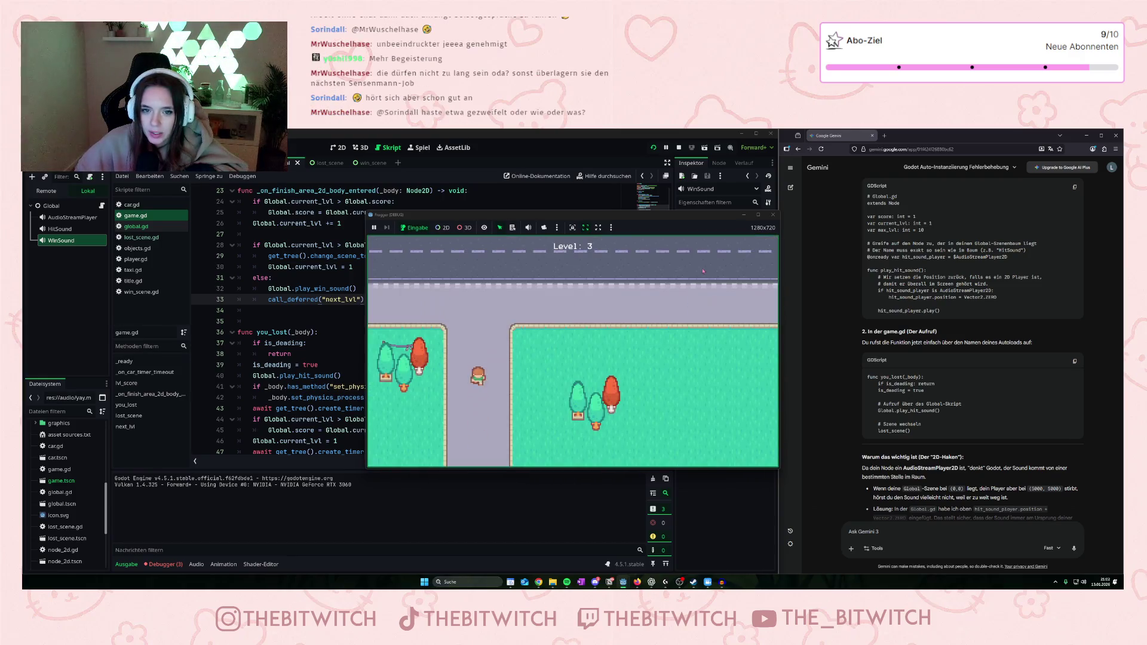
{"action": "left_click", "coordinate": [772, 215]}
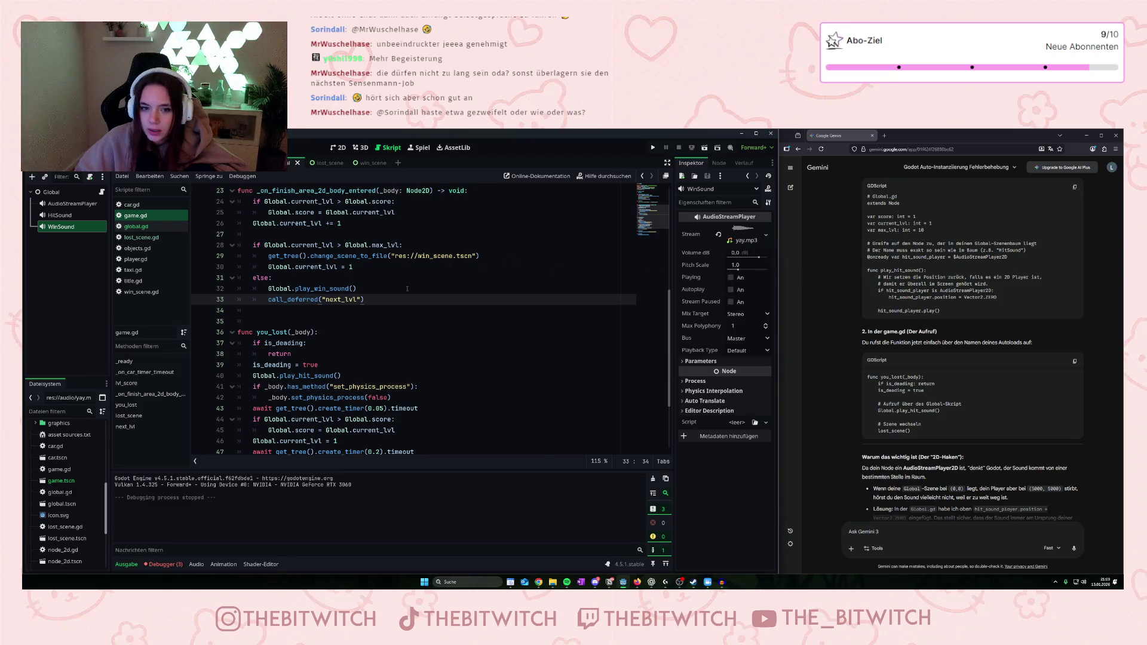
{"action": "left_click", "coordinate": [389, 361]}
{"action": "key", "text": "ctrl+s"}
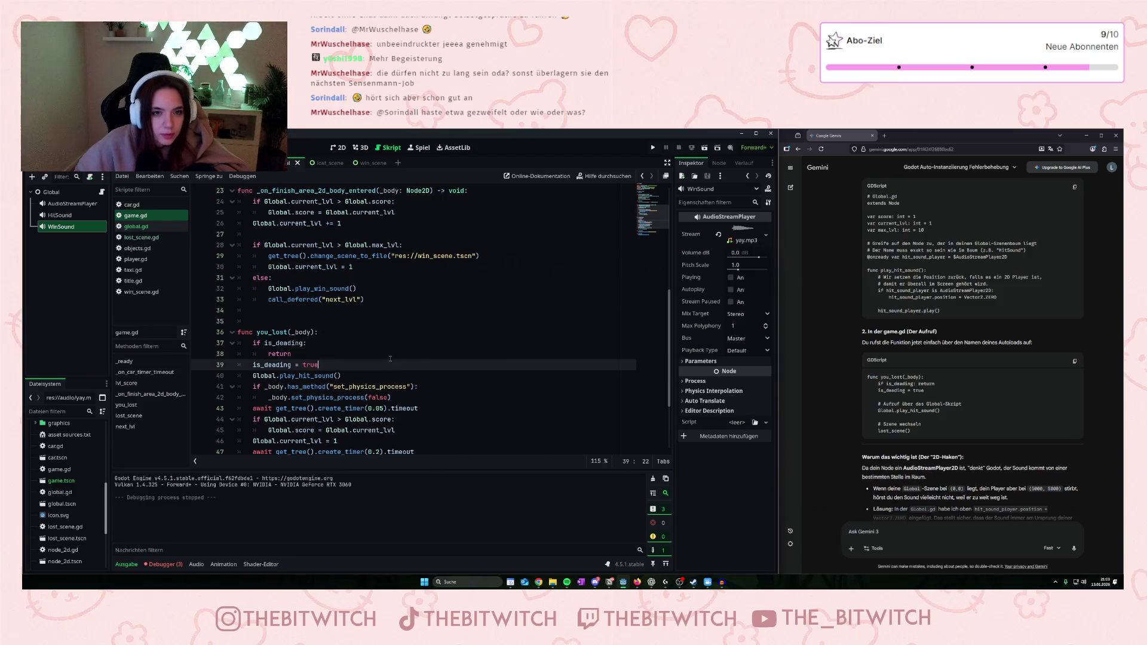
{"action": "scroll", "coordinate": [414, 325], "scroll_direction": "up", "scroll_amount": 7}
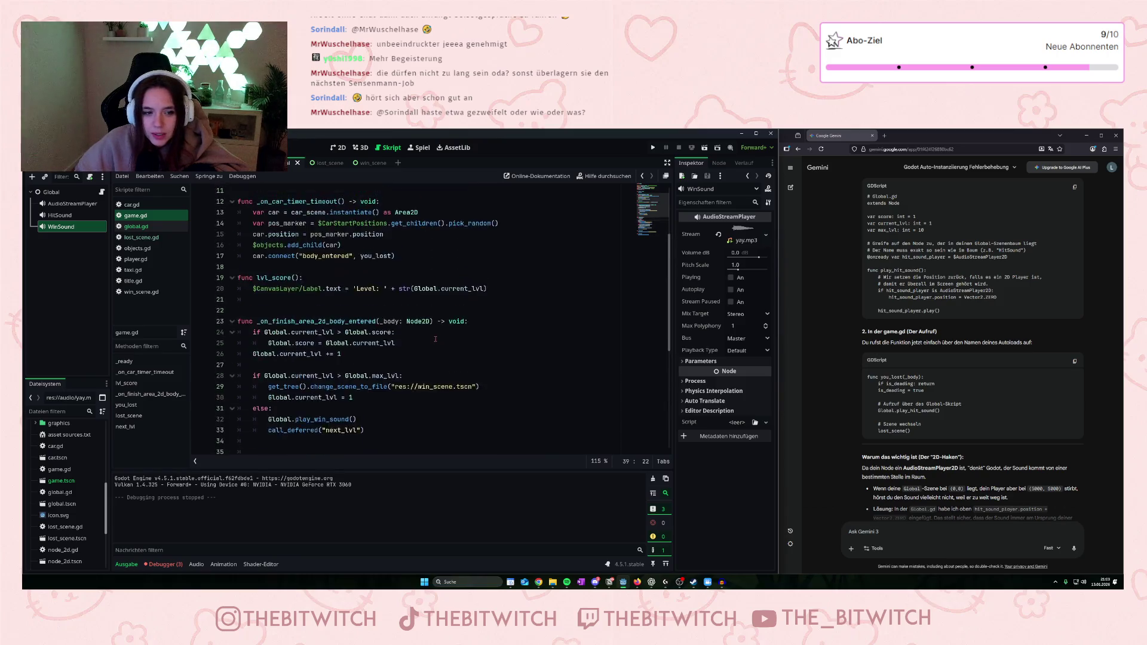